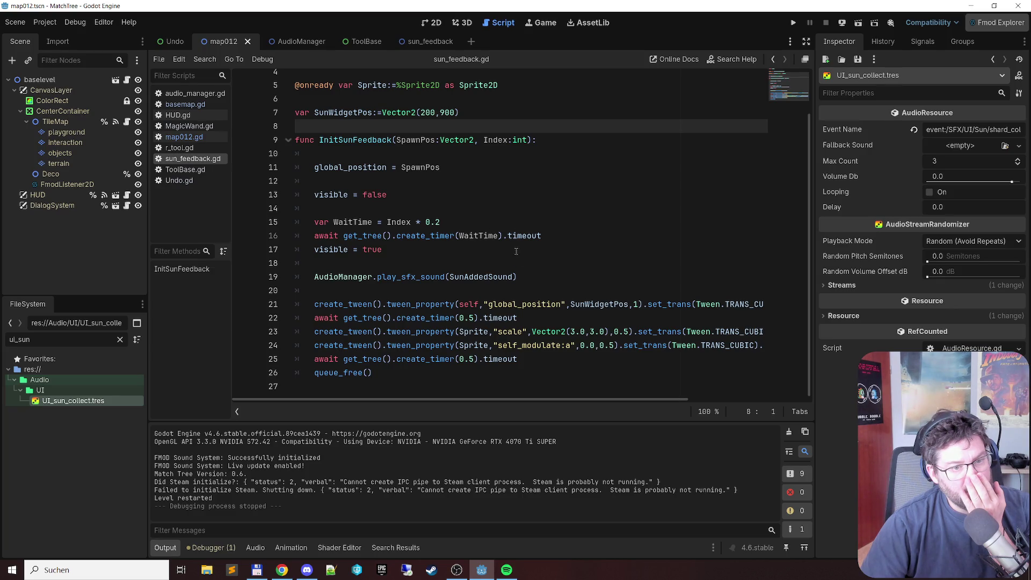
# Step: Open basemap.gd and jump from line 548 to the AddSteppedMapEnergy definition in Globals.gd
pyautogui.click(510, 277)
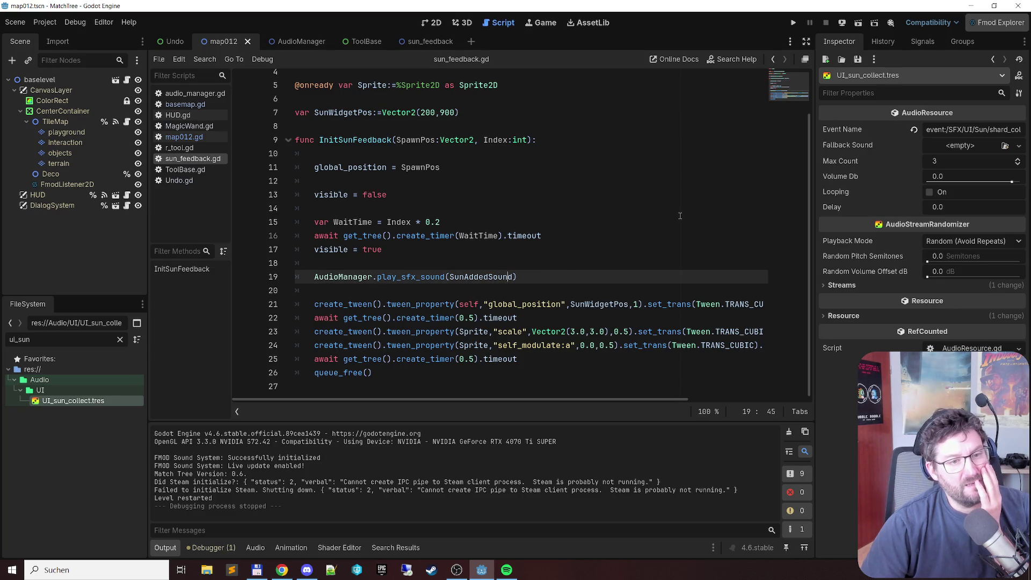
pyautogui.hotkey('alt', 'Tab')
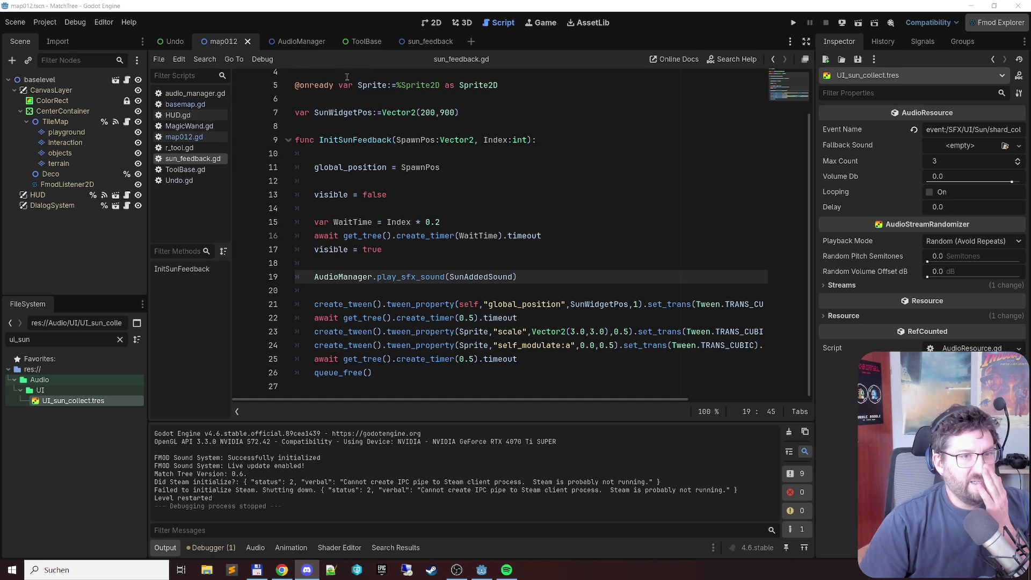
pyautogui.click(209, 104)
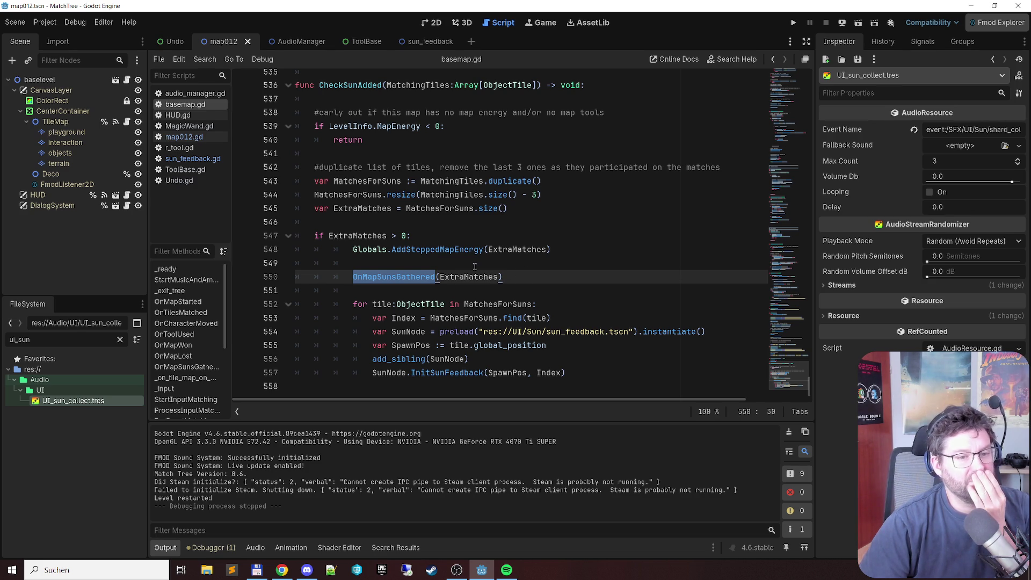
pyautogui.click(437, 250)
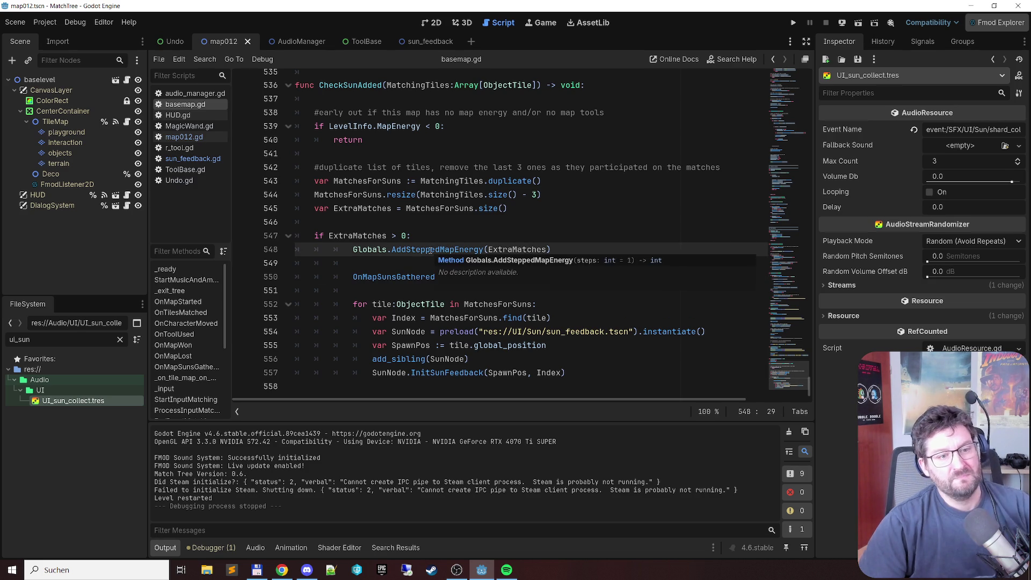
pyautogui.keyDown('ctrl'); pyautogui.click(436, 251); pyautogui.keyUp('ctrl')
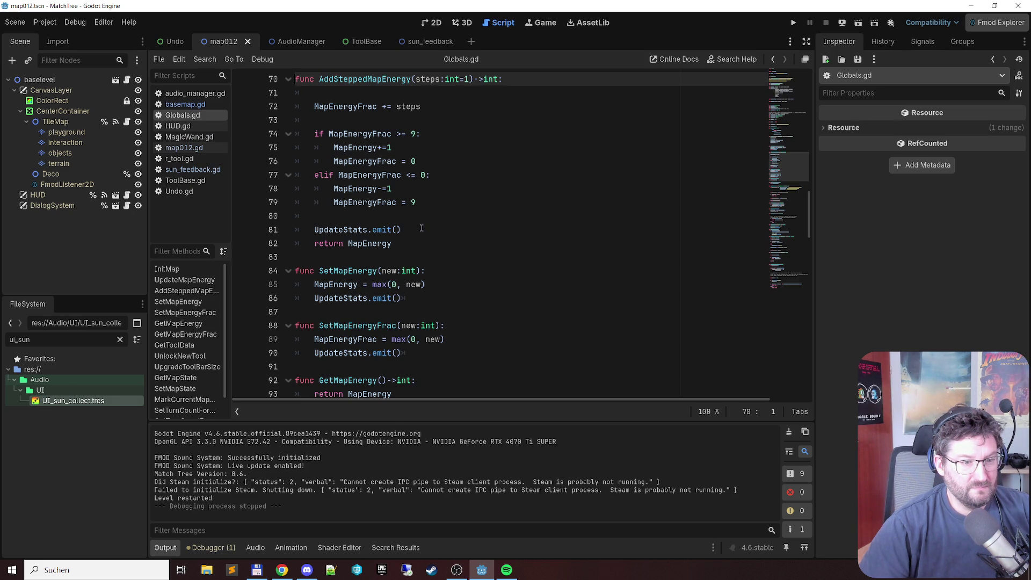
# Step: Read through AddSteppedMapEnergy in Globals.gd, then return to basemap.gd
pyautogui.scroll(4, 421, 228)
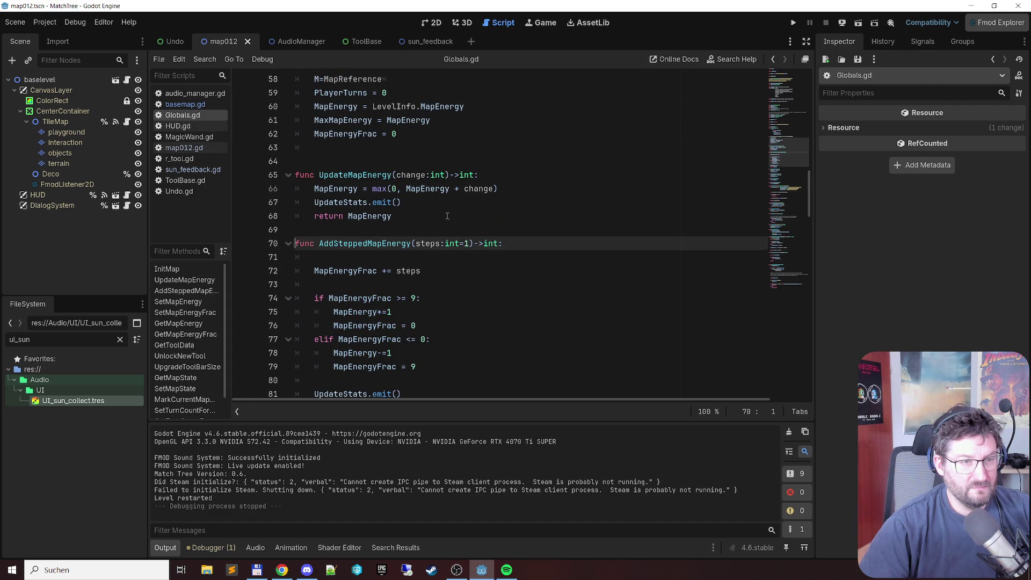
pyautogui.scroll(17, 448, 216)
pyautogui.scroll(-19, 447, 216)
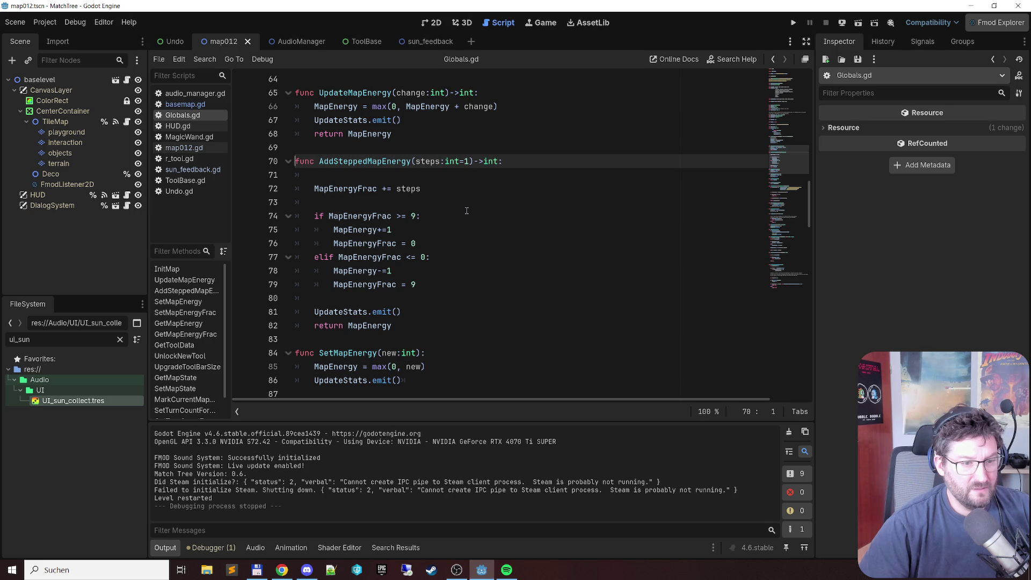
pyautogui.scroll(-1, 467, 211)
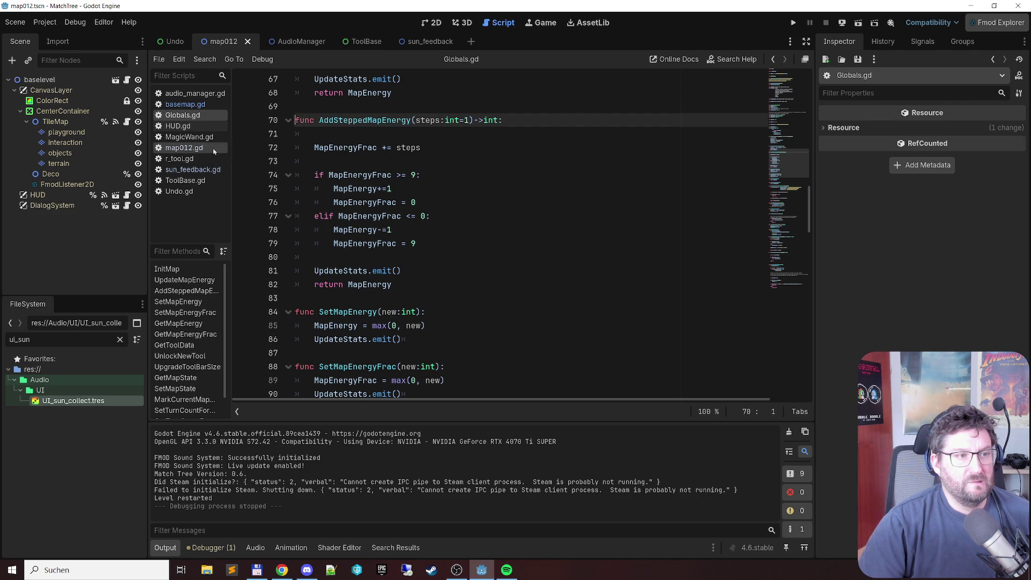
pyautogui.click(199, 105)
# Step: Search all project files for InitSunFeedback from line 557, getting 2 matches in basemap.gd and sun_feedback.gd
pyautogui.scroll(-1, 550, 229)
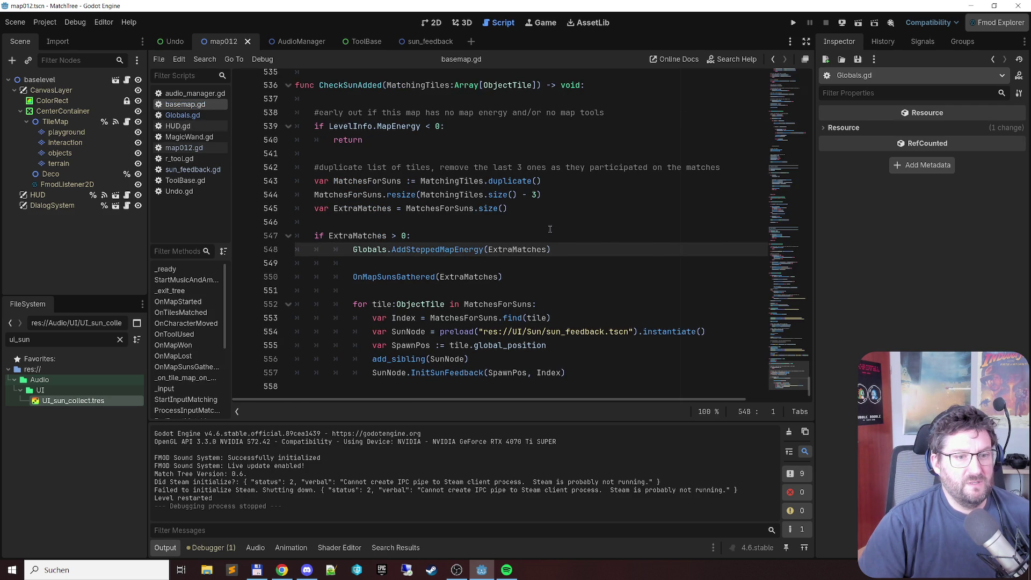
pyautogui.click(518, 309)
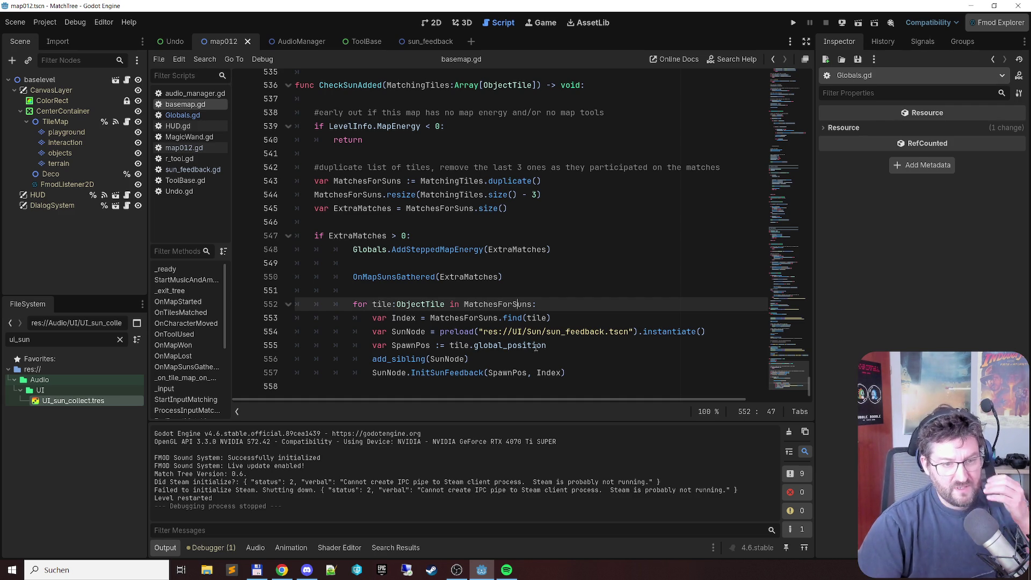
pyautogui.moveTo(516, 350)
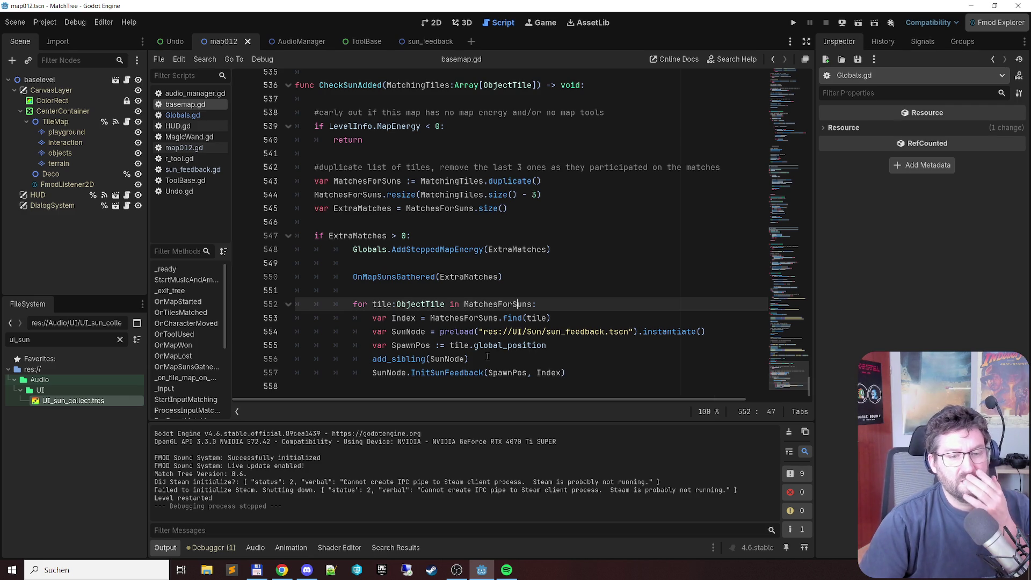
pyautogui.doubleClick(445, 373)
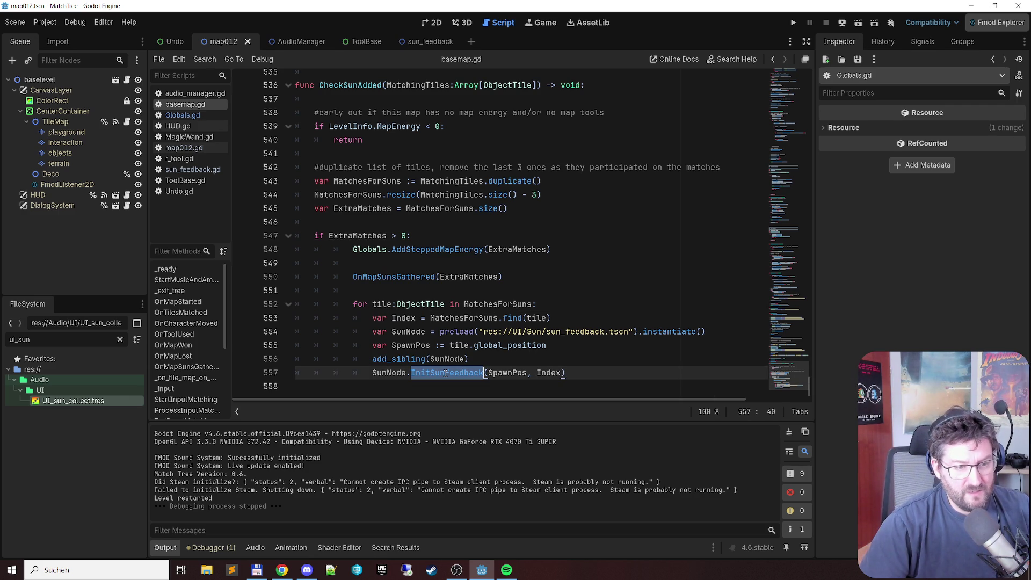
pyautogui.hotkey('ctrl', 'shift', 'f')
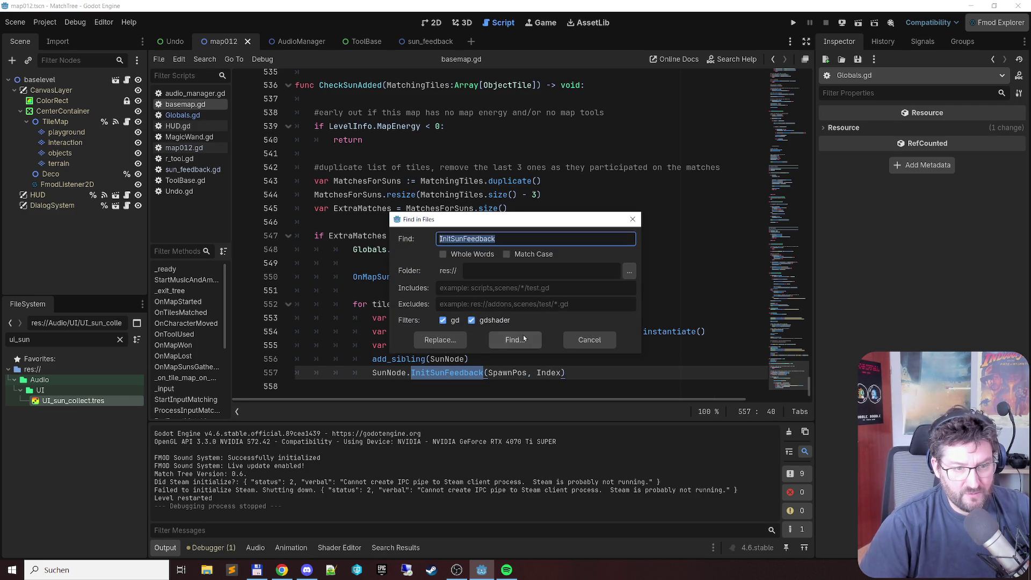
pyautogui.click(514, 339)
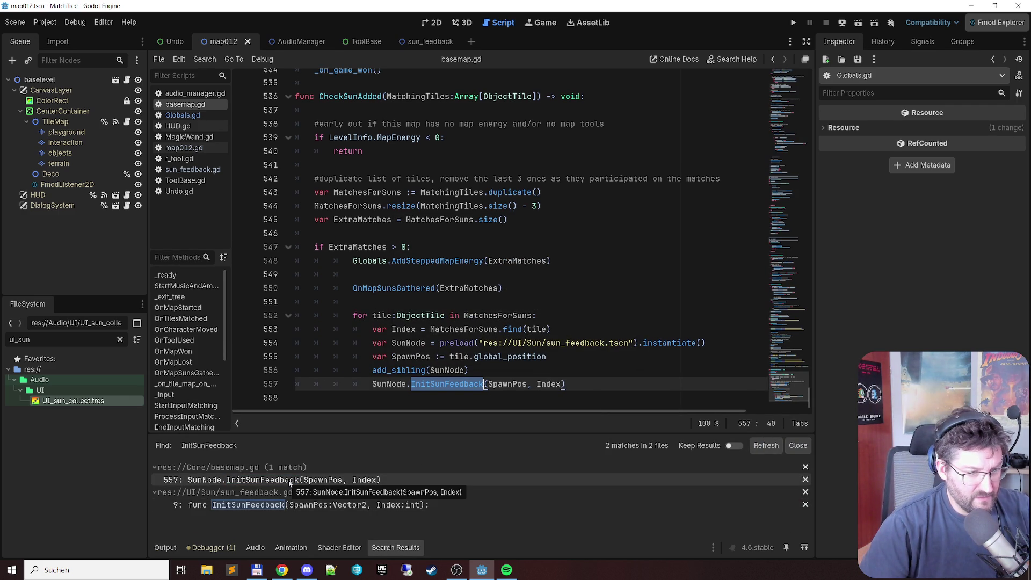
pyautogui.click(289, 485)
pyautogui.click(283, 505)
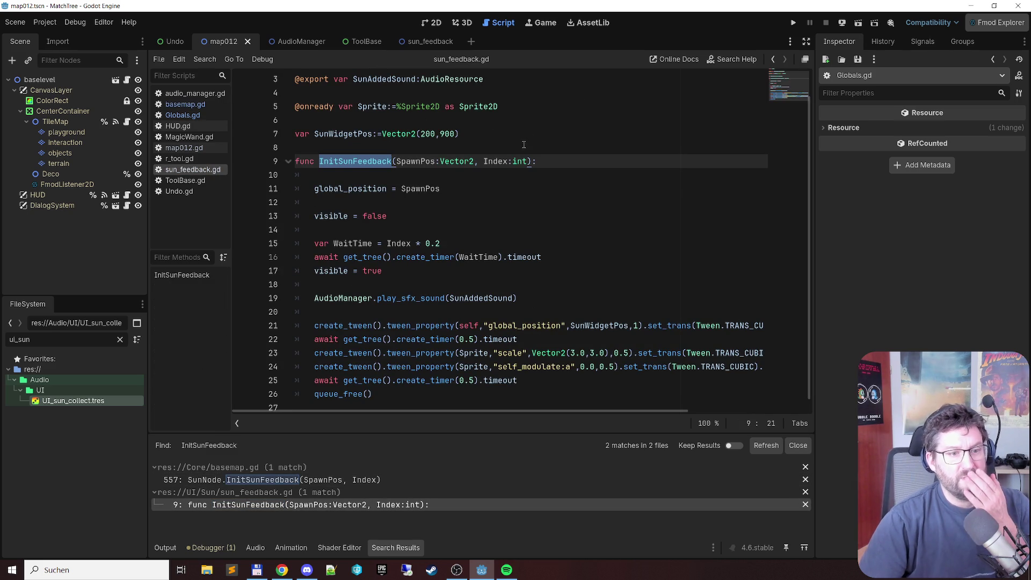
# Step: Inspect the Index parameter driving InitSunFeedback's Index * 0.2 second delay in sun_feedback.gd
pyautogui.scroll(-1, 492, 137)
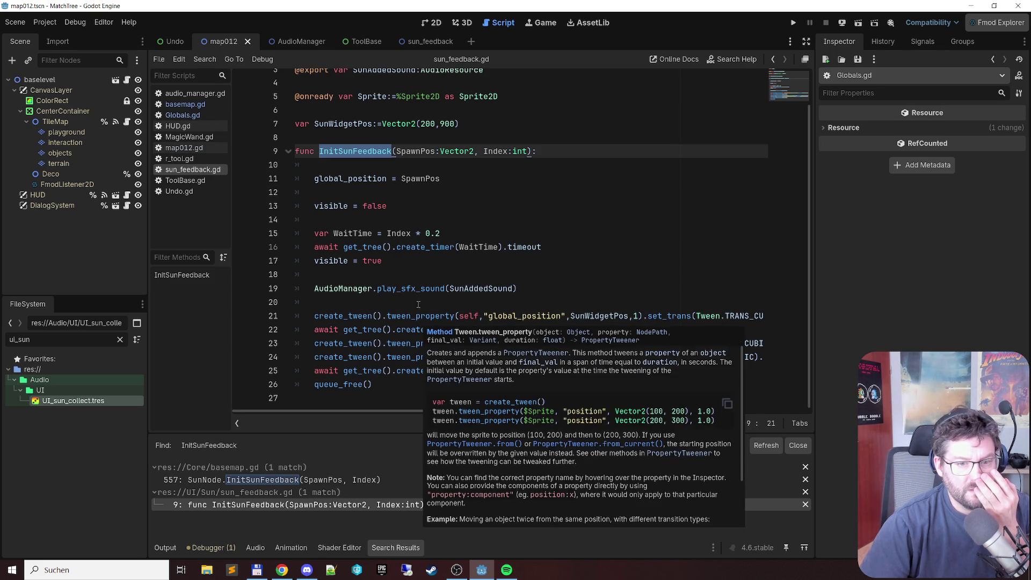
pyautogui.doubleClick(492, 152)
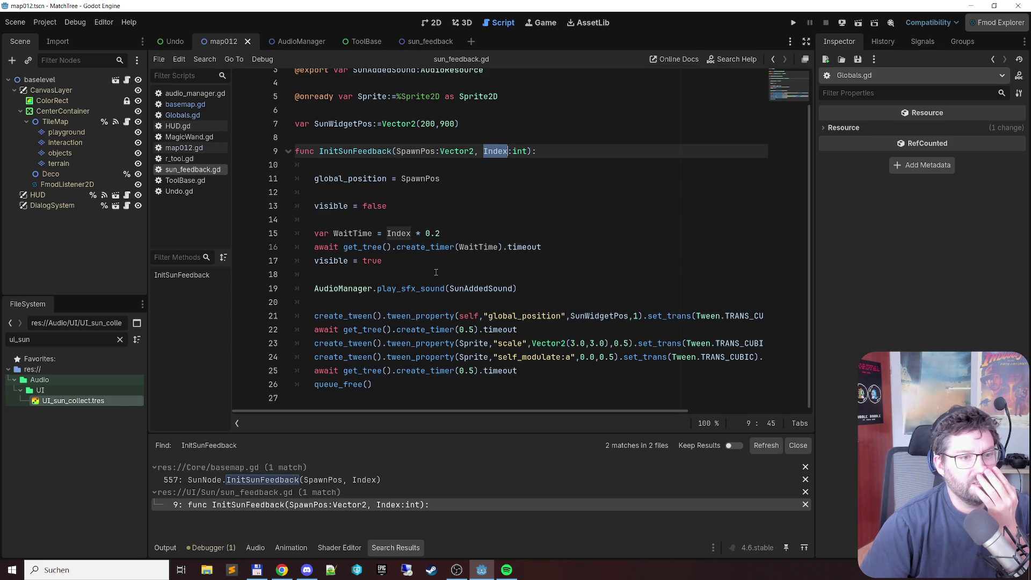
pyautogui.scroll(2, 385, 211)
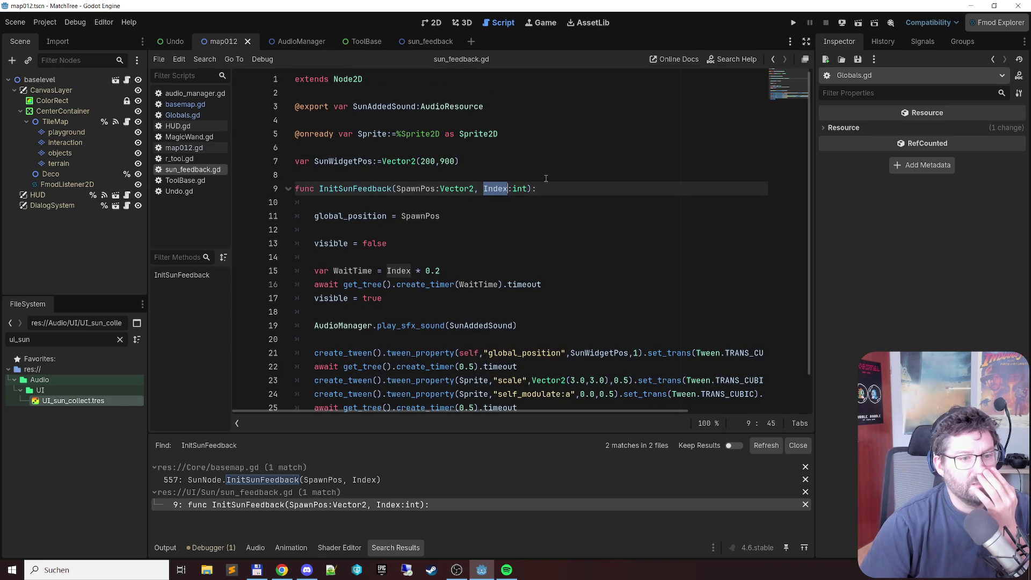
pyautogui.scroll(-1, 546, 181)
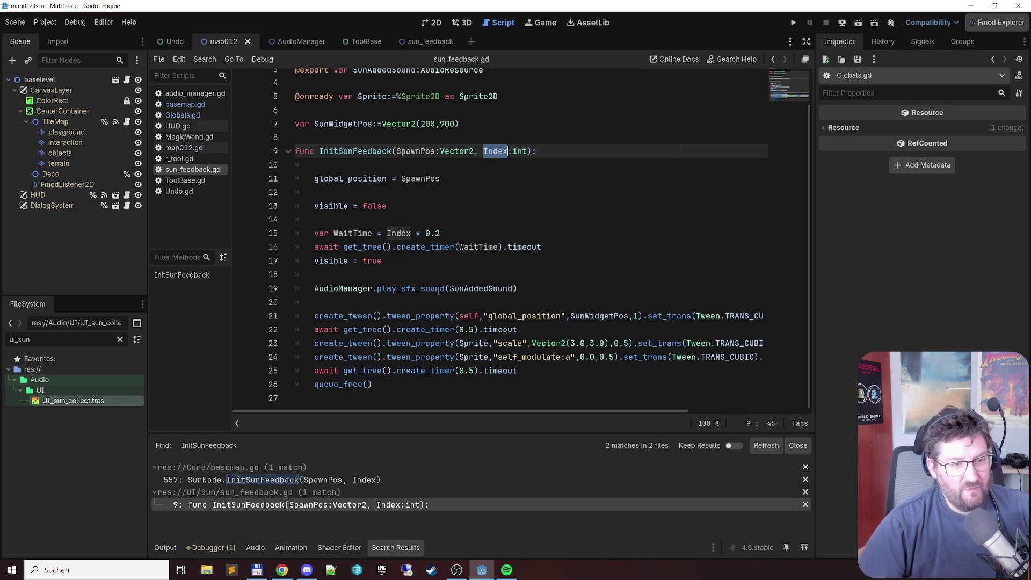
pyautogui.keyDown('ctrl'); pyautogui.click(429, 289); pyautogui.keyUp('ctrl')
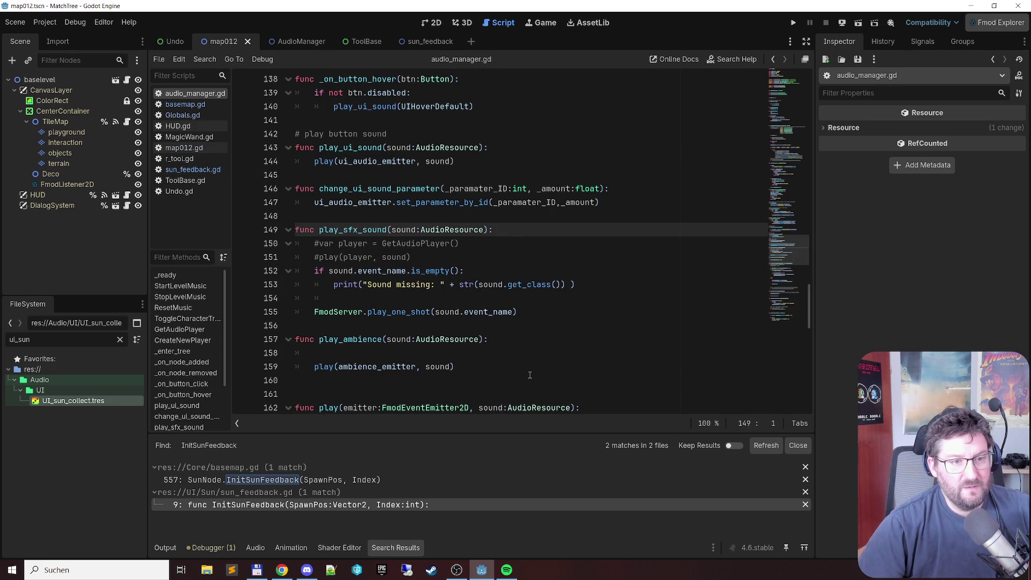
pyautogui.scroll(-1, 633, 250)
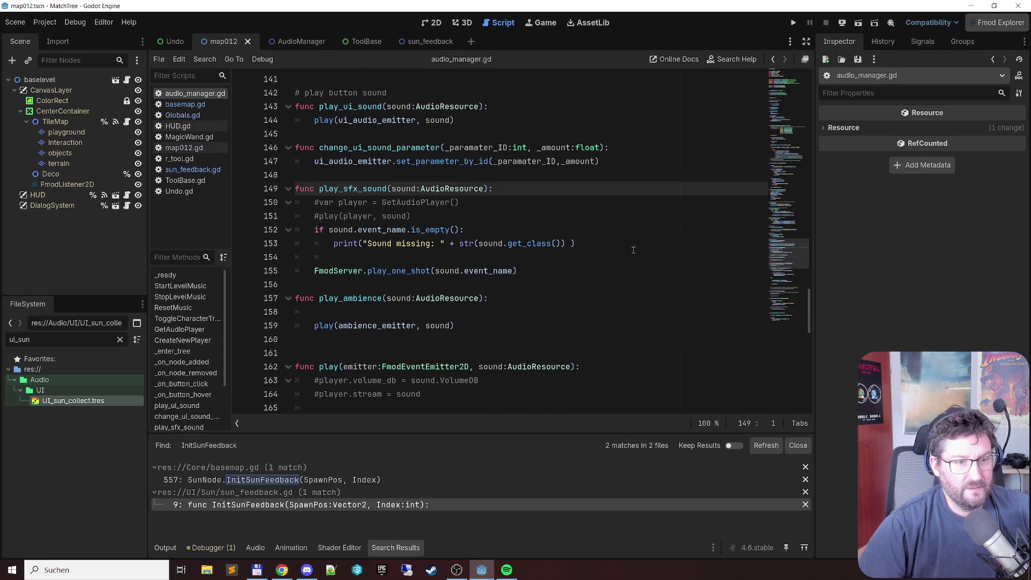
pyautogui.moveTo(401, 271)
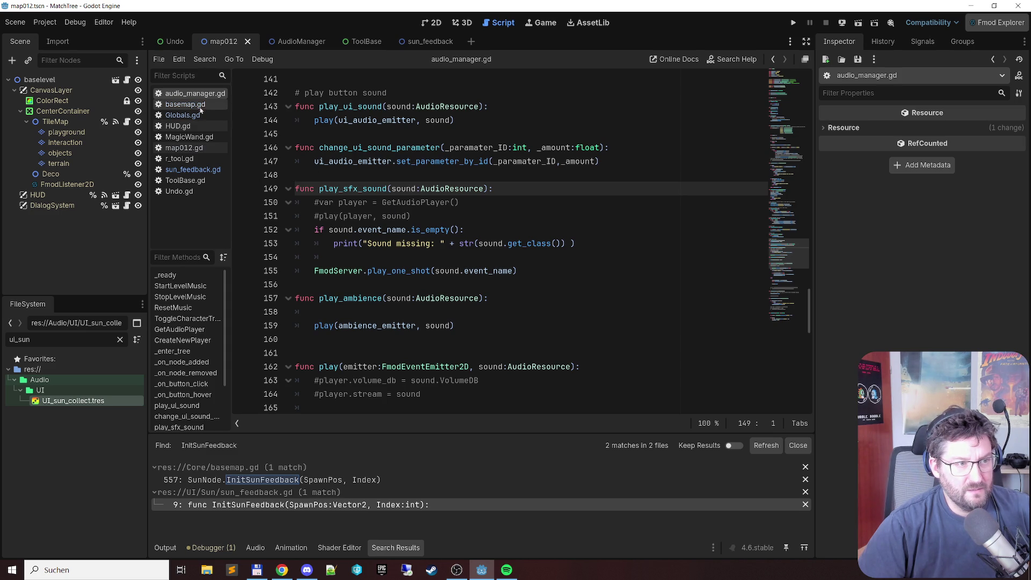
pyautogui.click(193, 169)
pyautogui.scroll(-1, 341, 301)
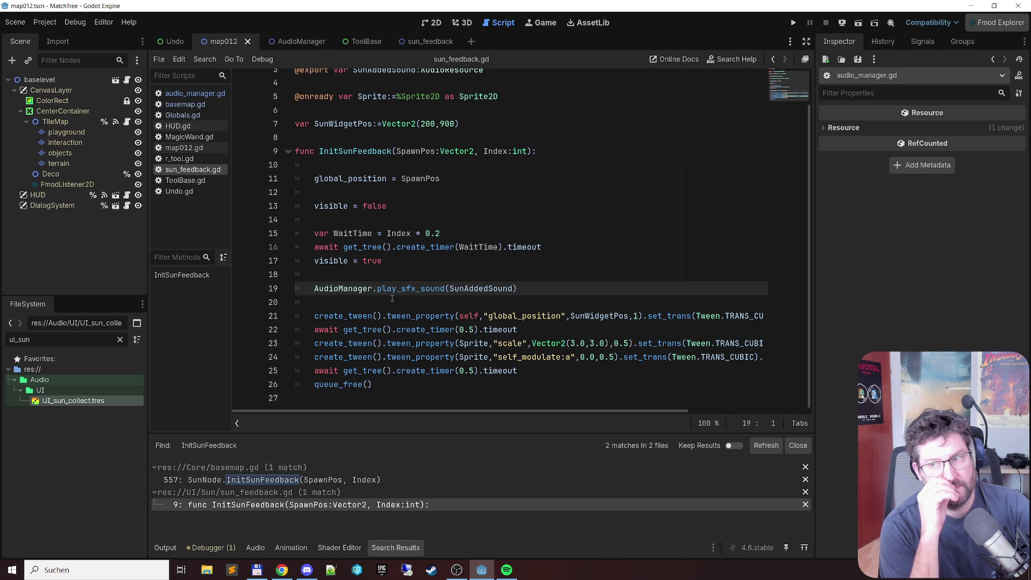
# Step: Reopen basemap.gd at the SunNode.InitSunFeedback(SpawnPos, Index) call on line 557
pyautogui.click(182, 106)
pyautogui.scroll(-1, 386, 262)
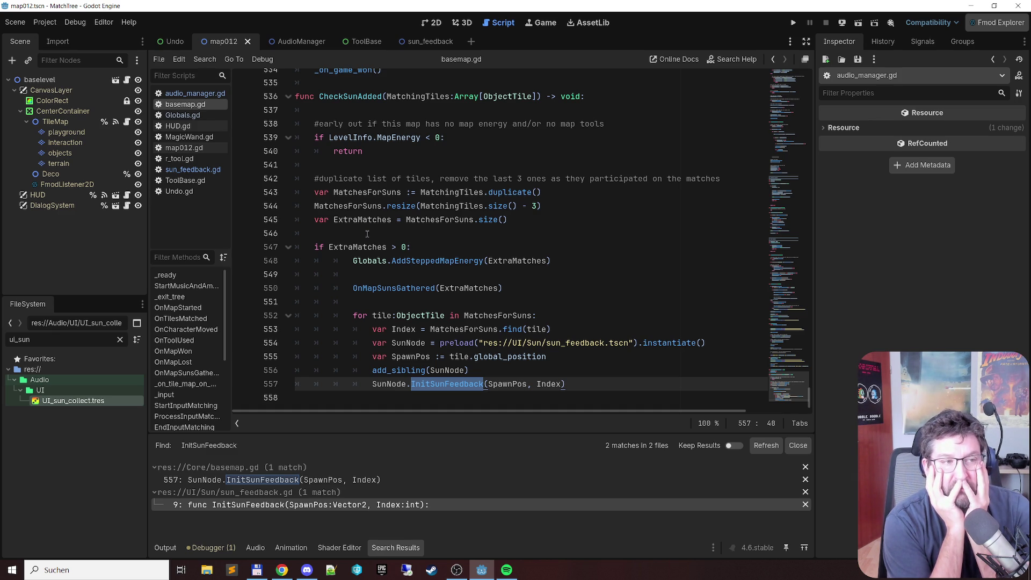
# Step: Review the MapEnergy increment on line 75 of Globals.gd, then go back to basemap.gd
pyautogui.click(207, 126)
pyautogui.click(182, 115)
pyautogui.scroll(2, 444, 169)
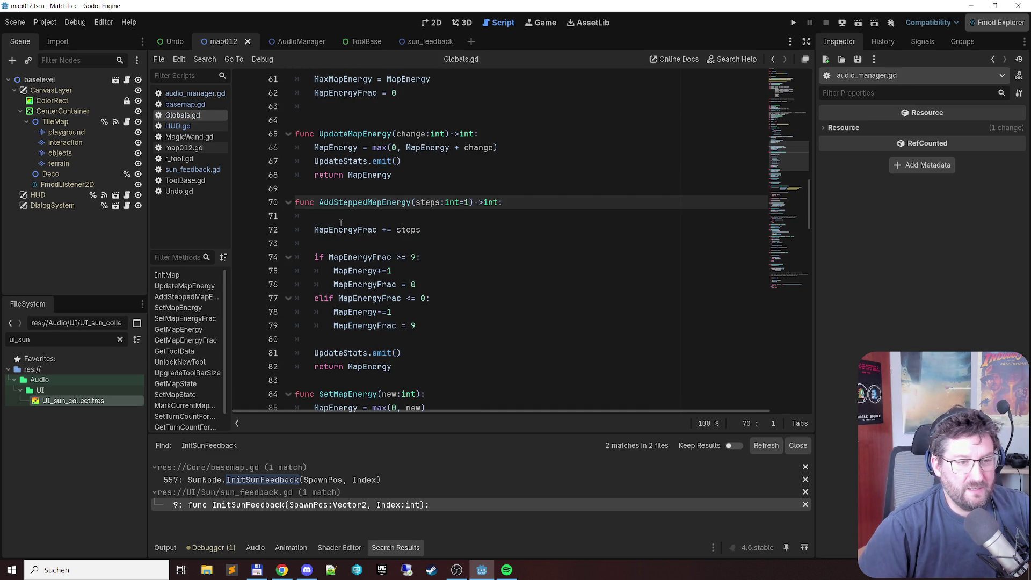
pyautogui.scroll(-1, 340, 237)
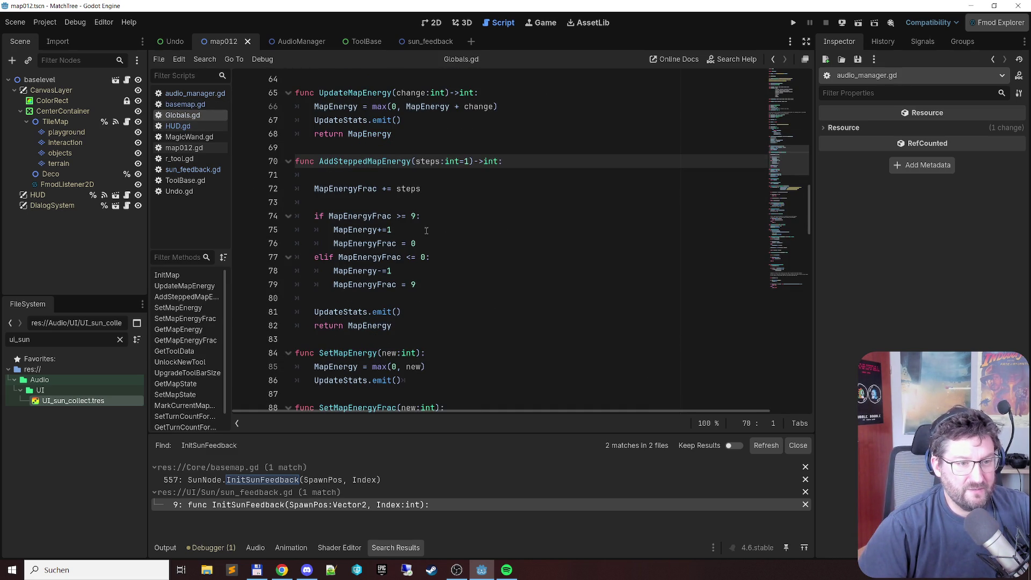
pyautogui.click(407, 230)
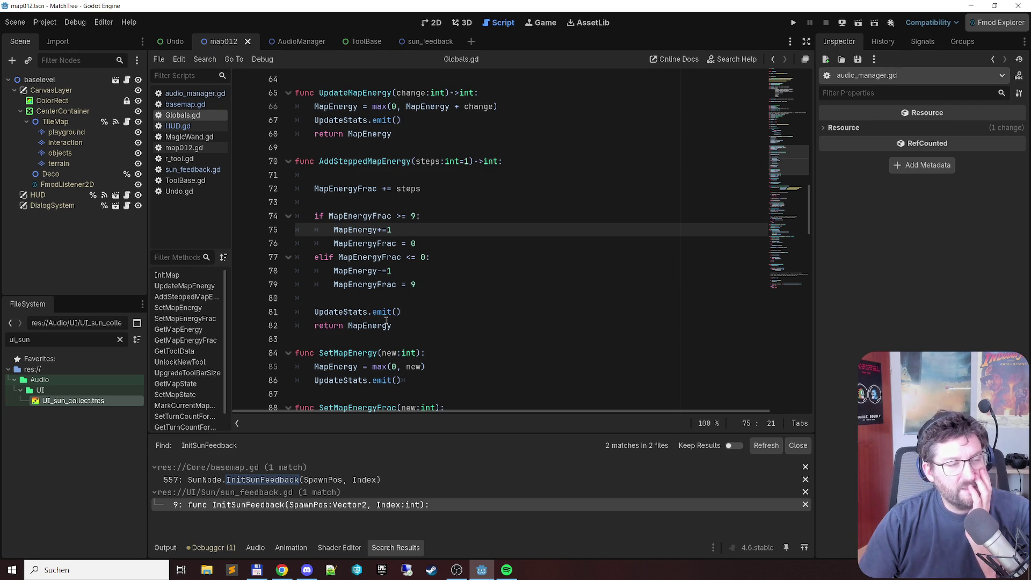
pyautogui.moveTo(387, 321)
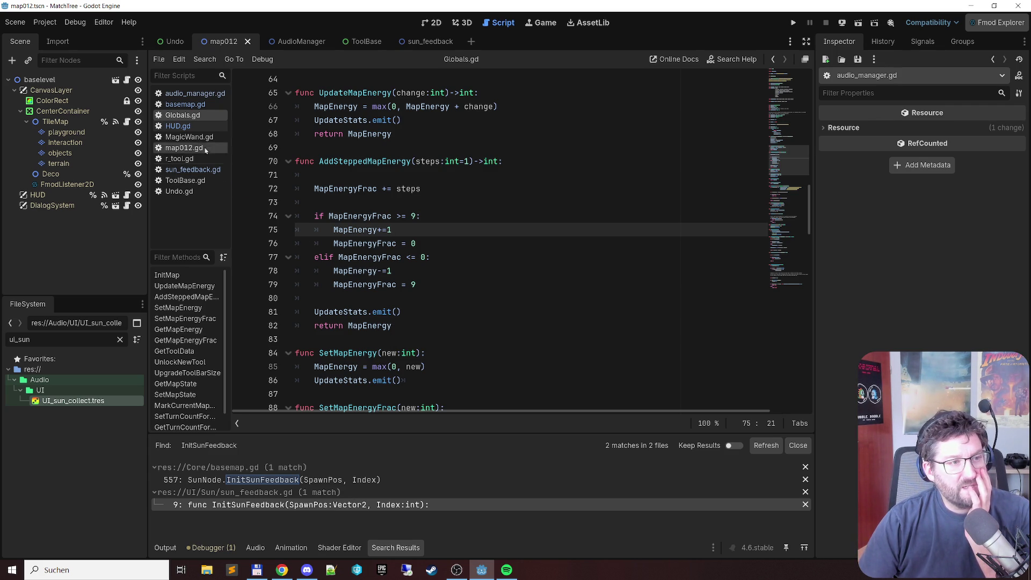
pyautogui.click(195, 106)
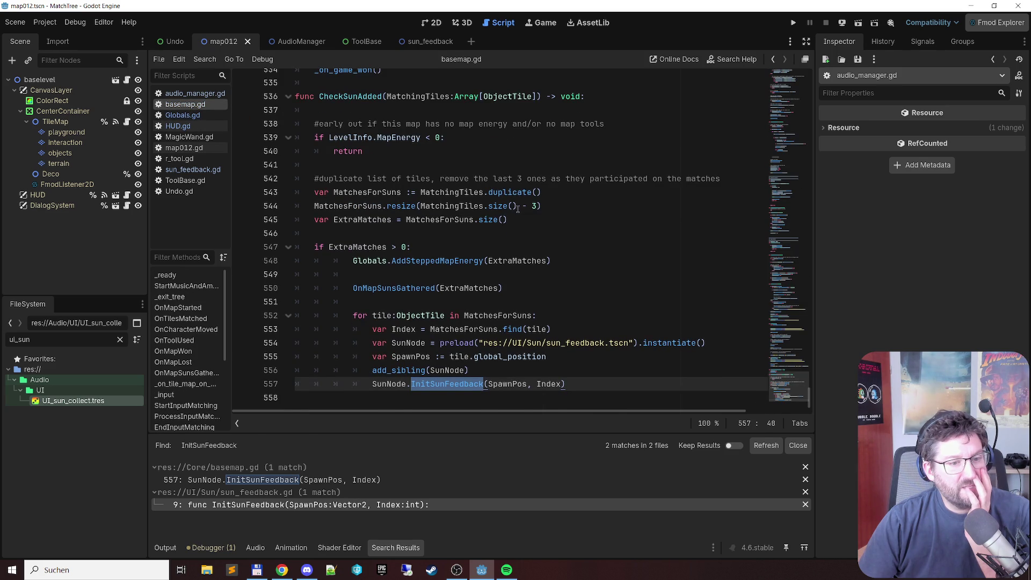
# Step: Insert var CurrentMapEnergy = Globals.GetMapEnergy() above the AddSteppedMapEnergy call
pyautogui.click(596, 387)
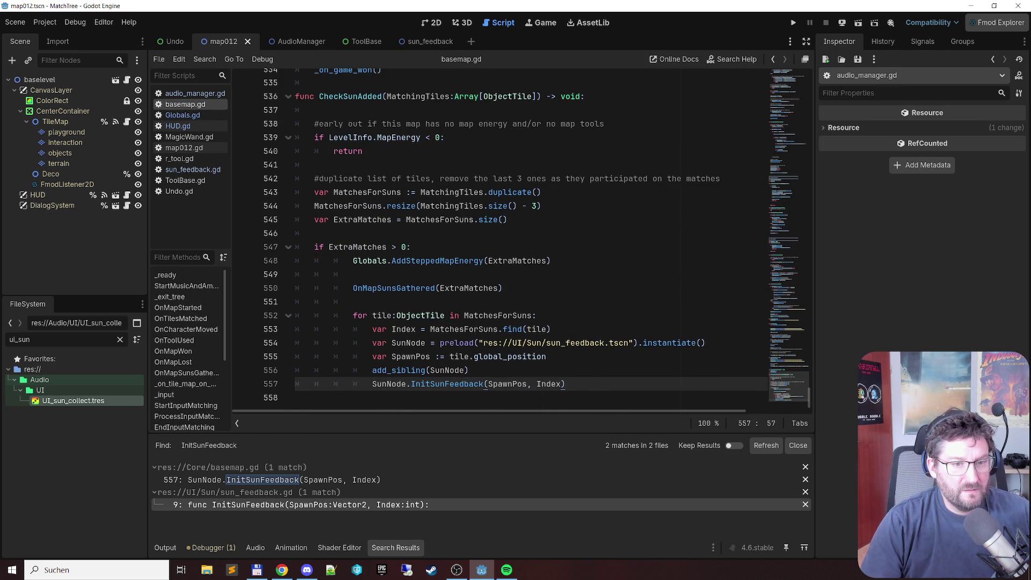
pyautogui.press('Up')
pyautogui.press('Up')
pyautogui.press('Up')
pyautogui.press('Home')
pyautogui.press('Return')
pyautogui.press('Return')
pyautogui.press('Up')
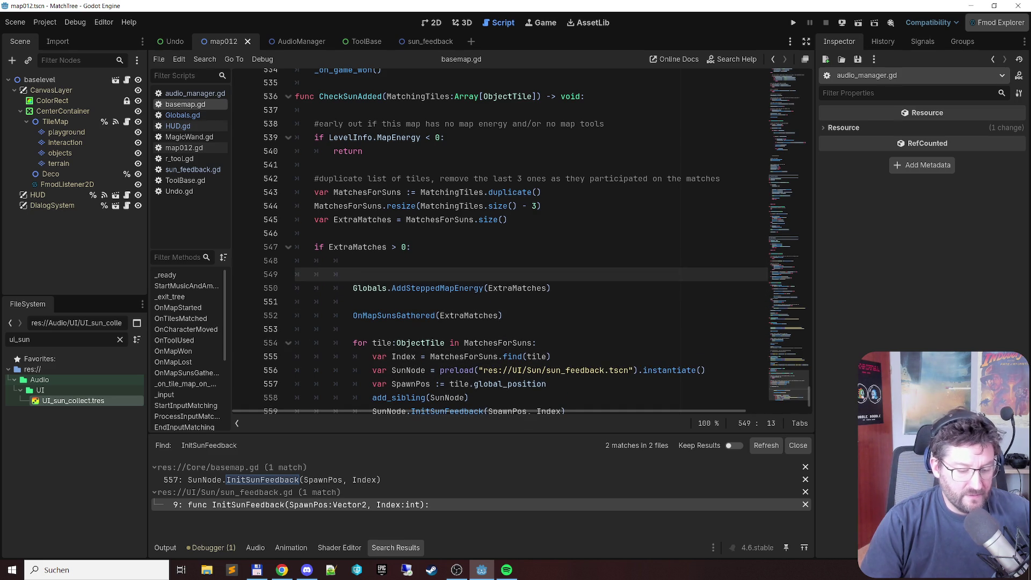
pyautogui.write('var ')
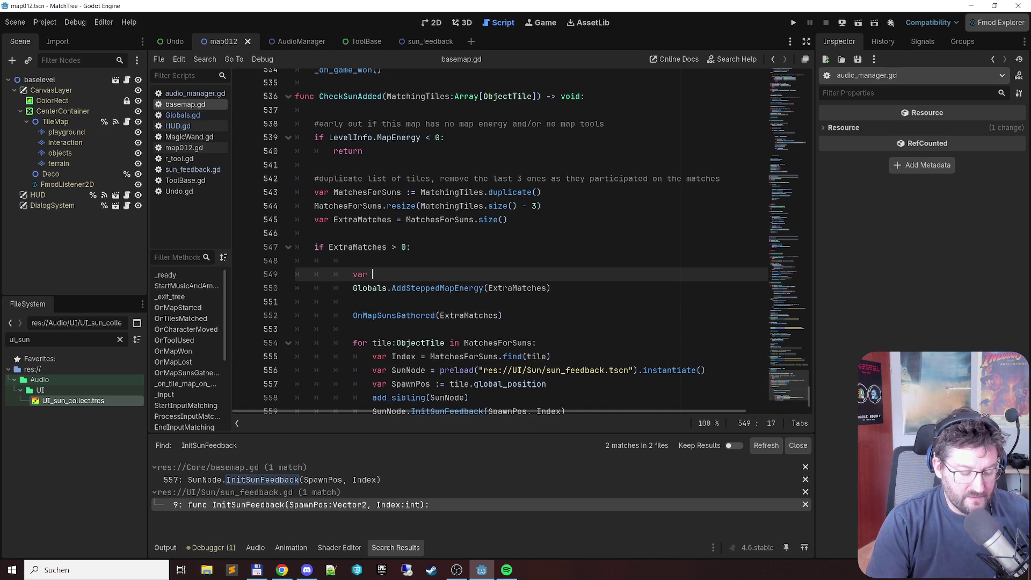
pyautogui.write('Current')
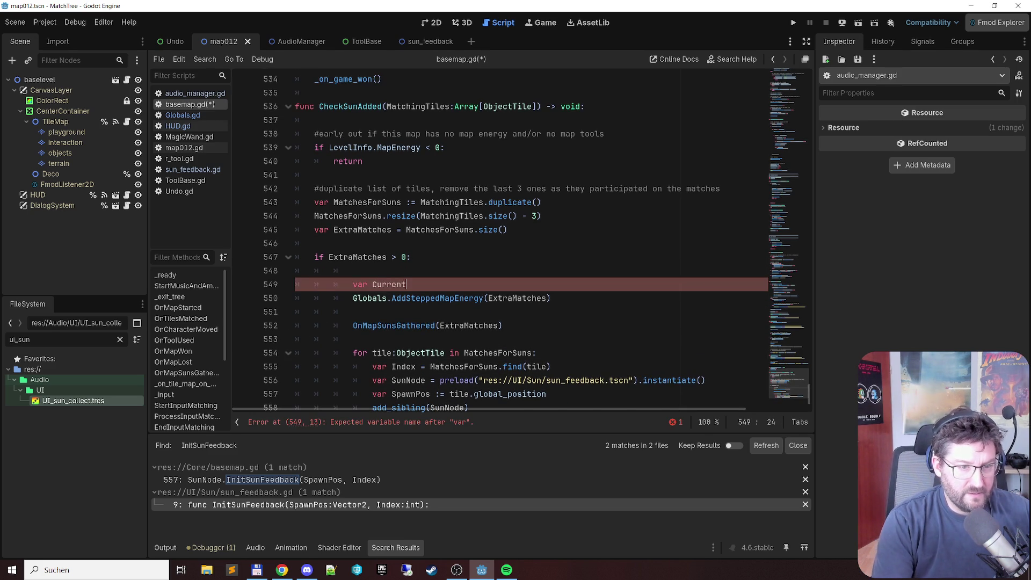
pyautogui.write('MapEneg')
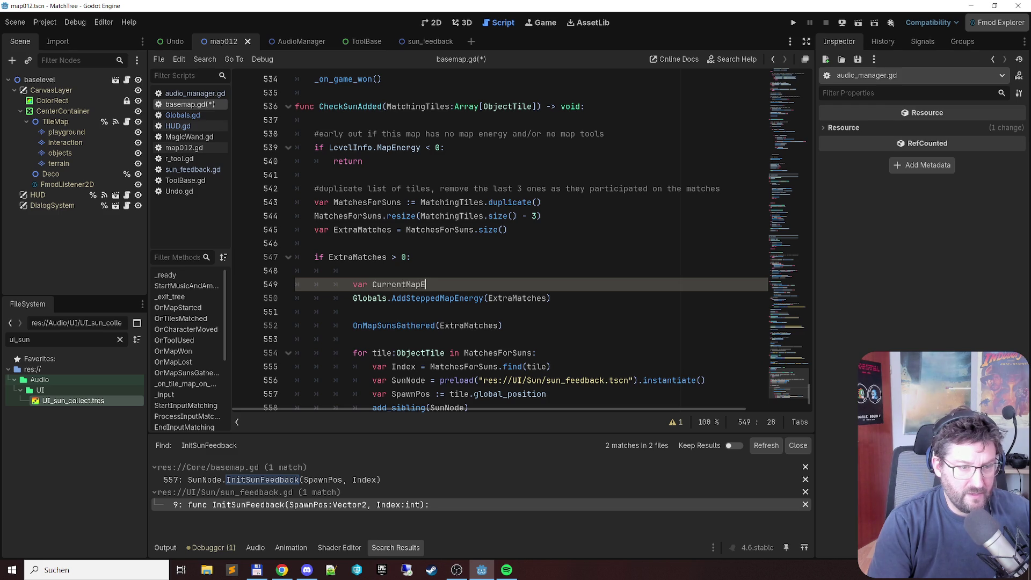
pyautogui.press('BackSpace')
pyautogui.write('rgy = ')
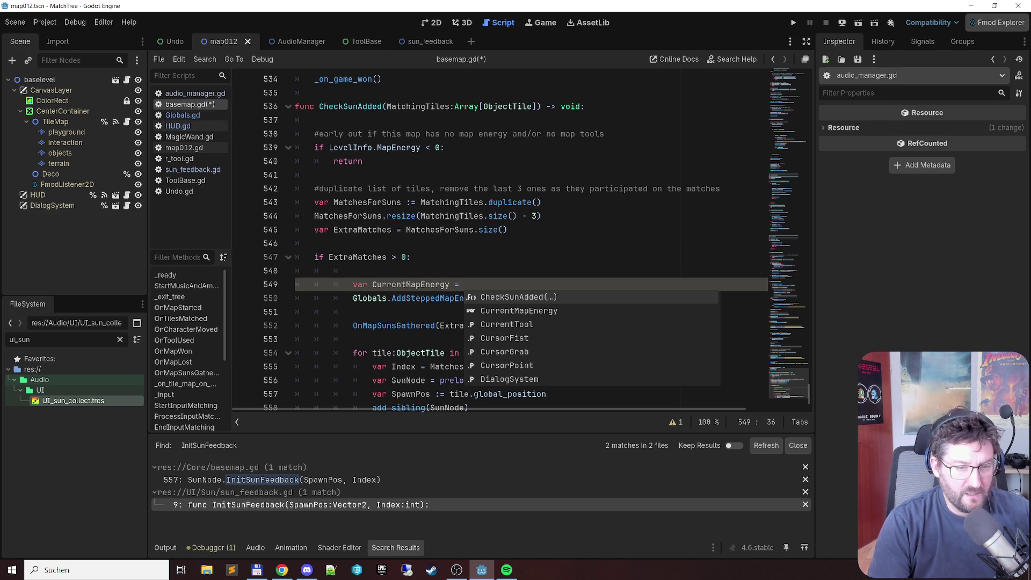
pyautogui.write('Globals.')
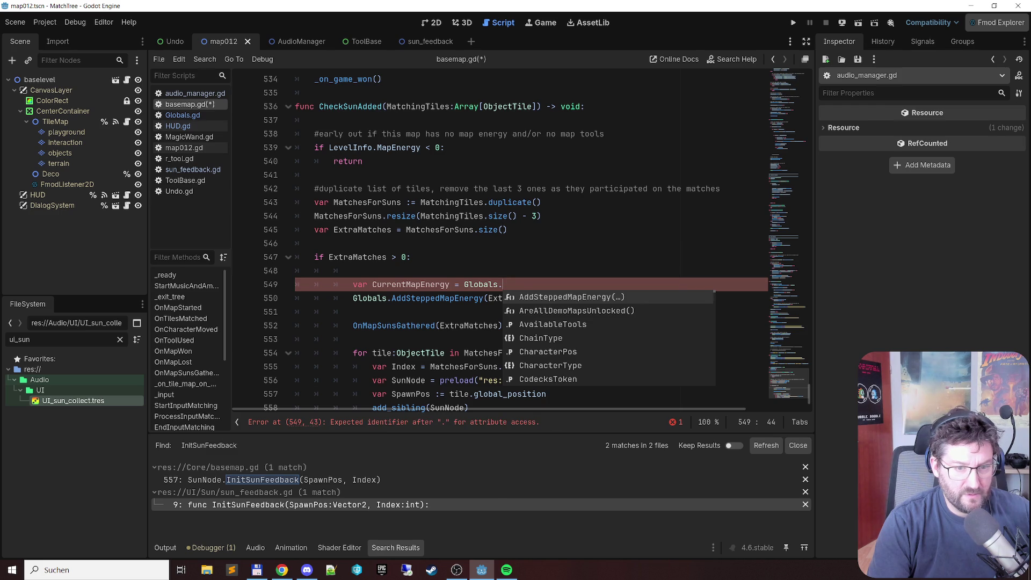
pyautogui.write('map')
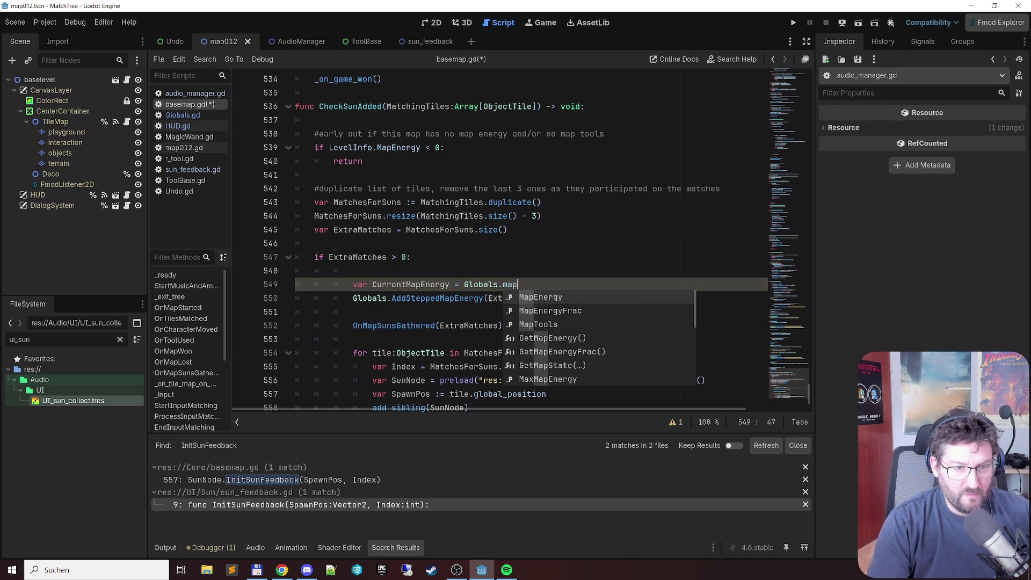
pyautogui.press('Down')
pyautogui.press('Down')
pyautogui.press('Down')
pyautogui.press('Return')
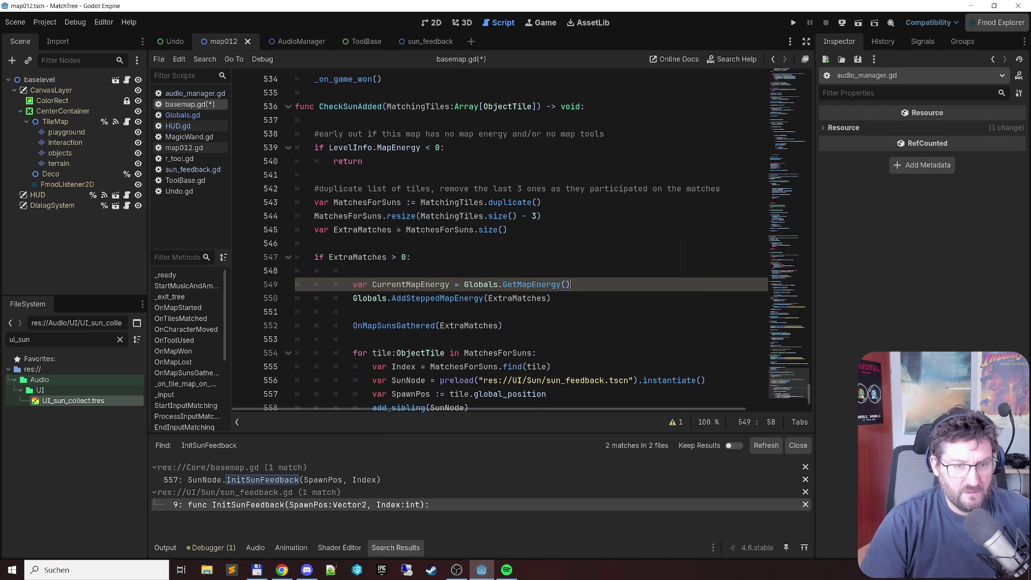
# Step: Check GetMapEnergy in Globals.gd, then rename the variable to MapEnergyBefore
pyautogui.keyDown('ctrl'); pyautogui.click(525, 283); pyautogui.keyUp('ctrl')
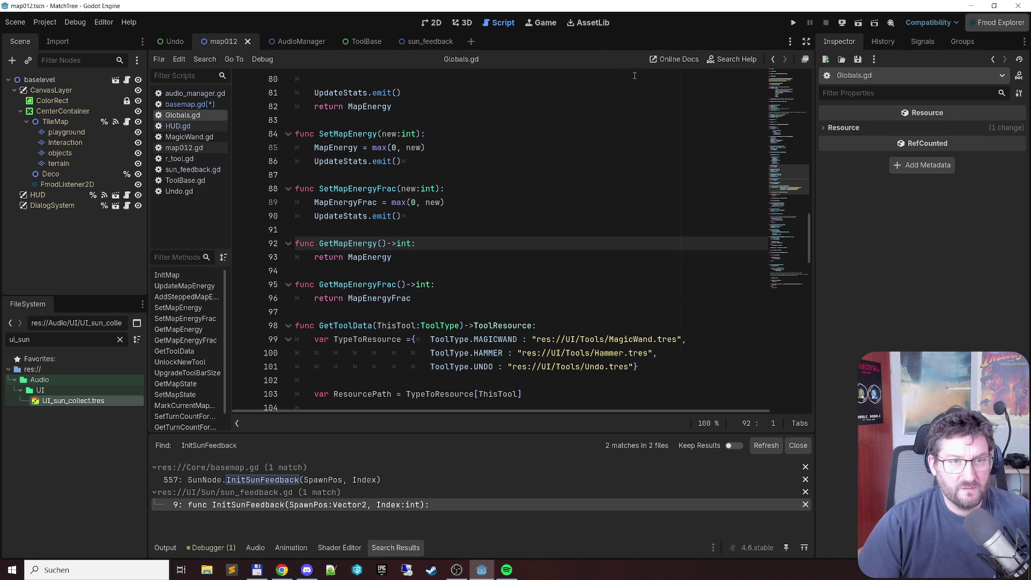
pyautogui.click(773, 59)
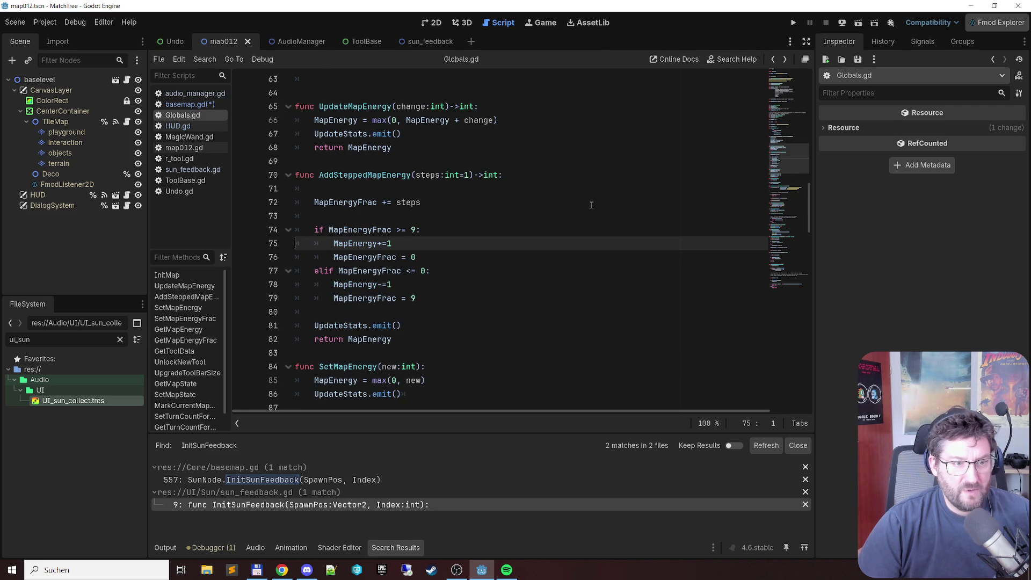
pyautogui.click(207, 105)
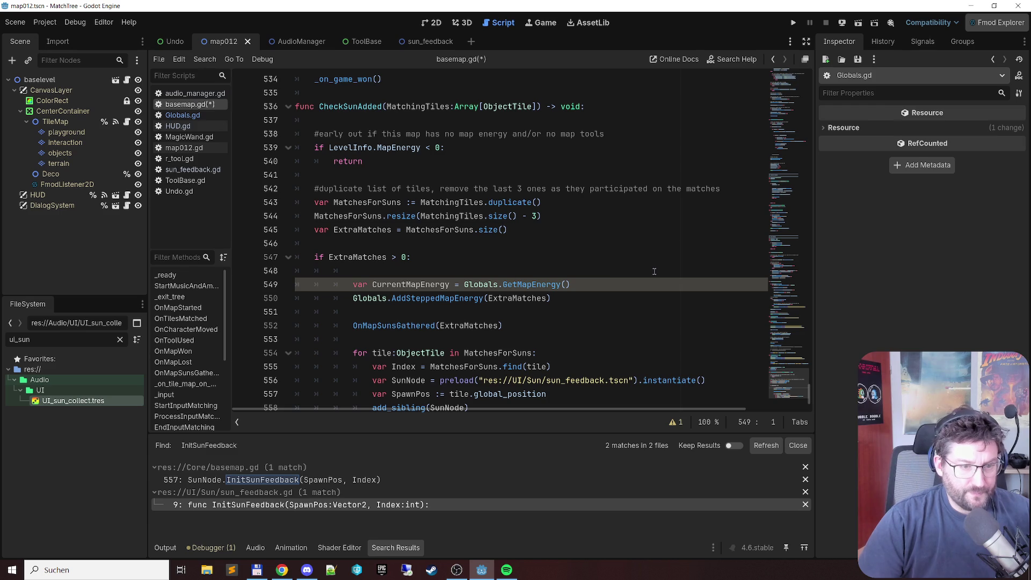
pyautogui.press('Home')
pyautogui.press('Right')
pyautogui.press('Right')
pyautogui.press('Right')
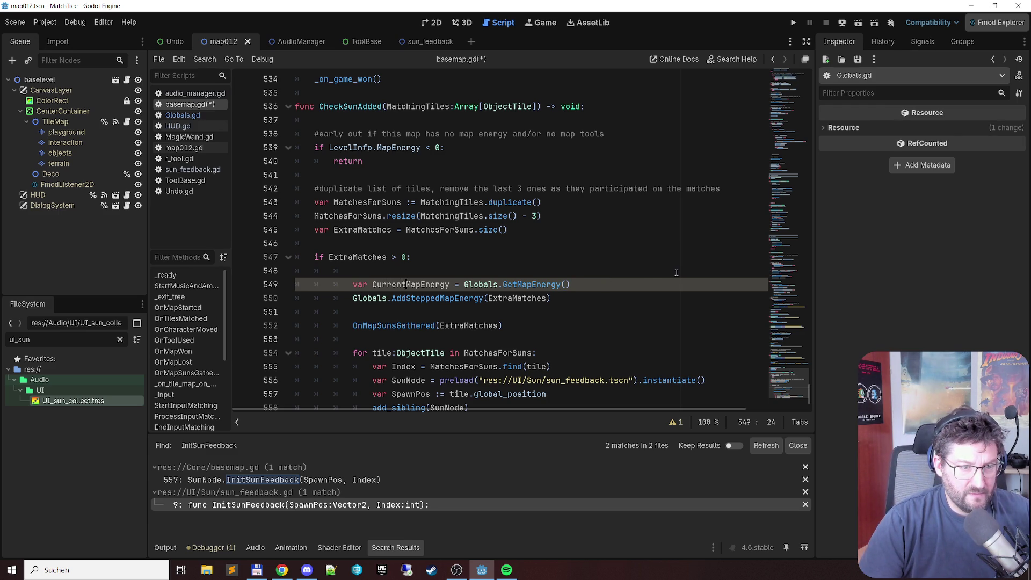
pyautogui.hotkey('ctrl', 'shift', 'Left')
pyautogui.press('BackSpace')
pyautogui.hotkey('ctrl', 'Right')
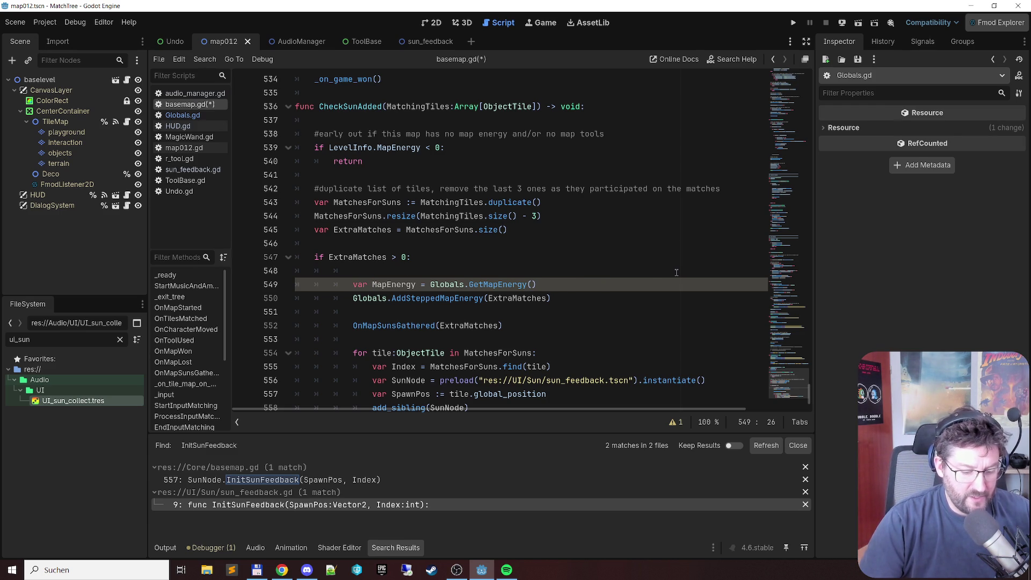
pyautogui.write('Before')
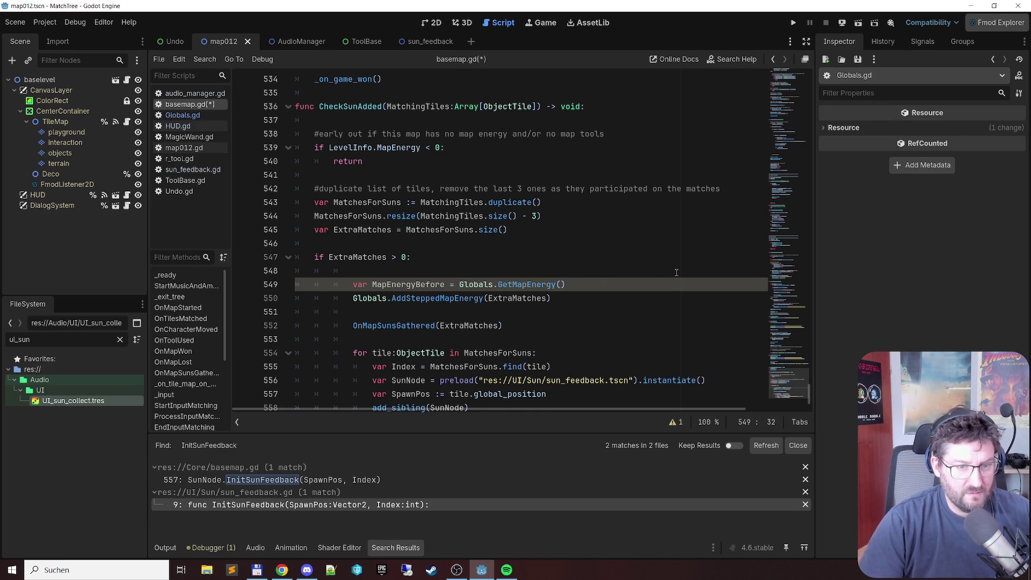
# Step: Add an empty line below the MapEnergyBefore declaration and save basemap.gd
pyautogui.press('End')
pyautogui.press('Return')
pyautogui.hotkey('ctrl', 's')
pyautogui.press('Up')
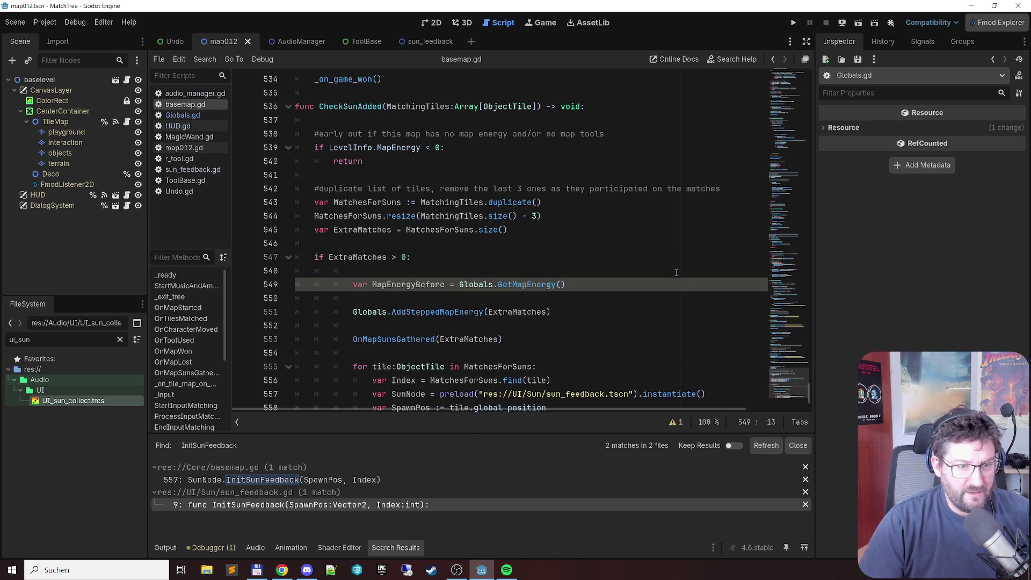
pyautogui.press('Right')
pyautogui.press('Right')
pyautogui.press('Right')
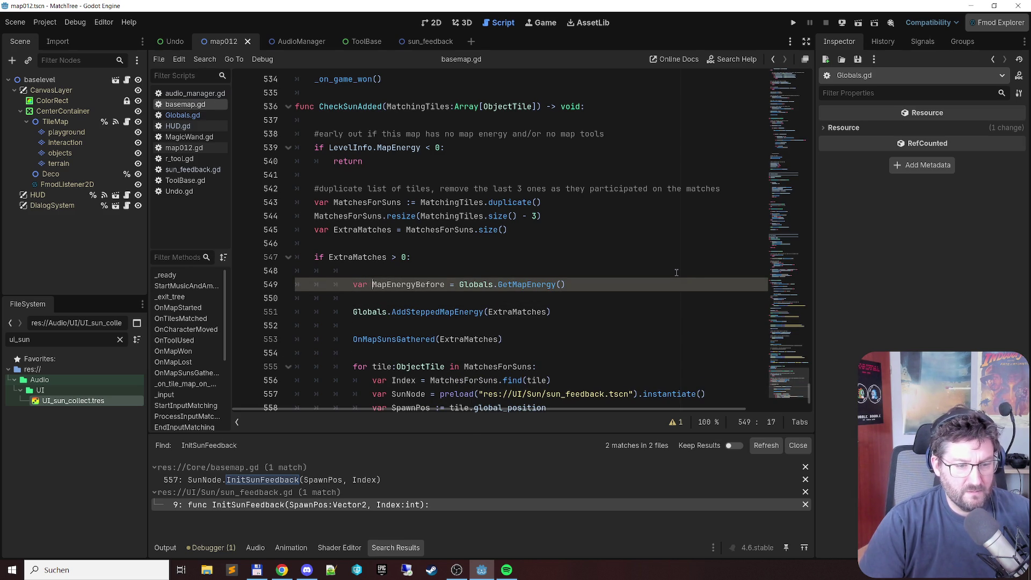
pyautogui.scroll(-2, 578, 285)
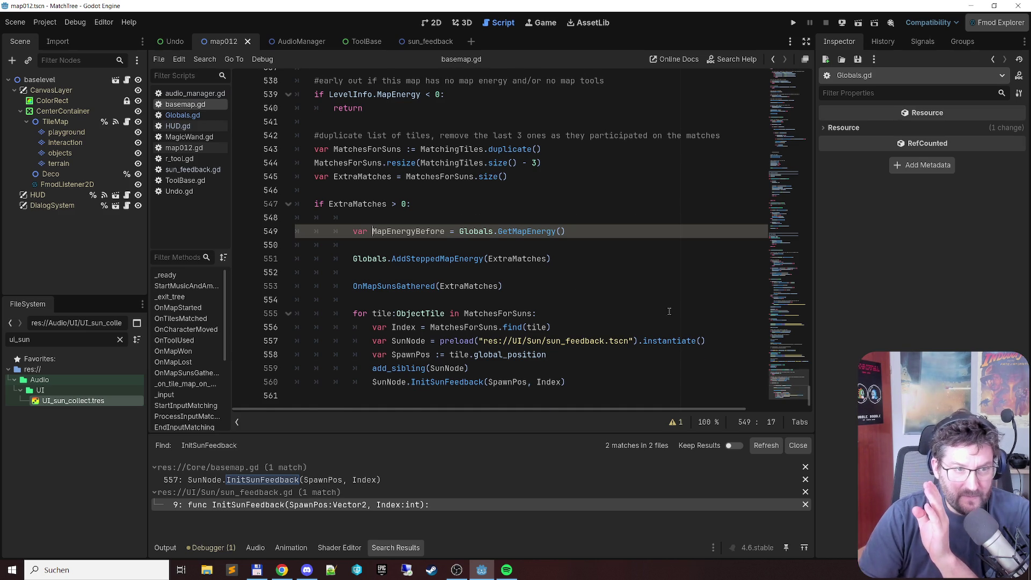
pyautogui.scroll(3, 516, 253)
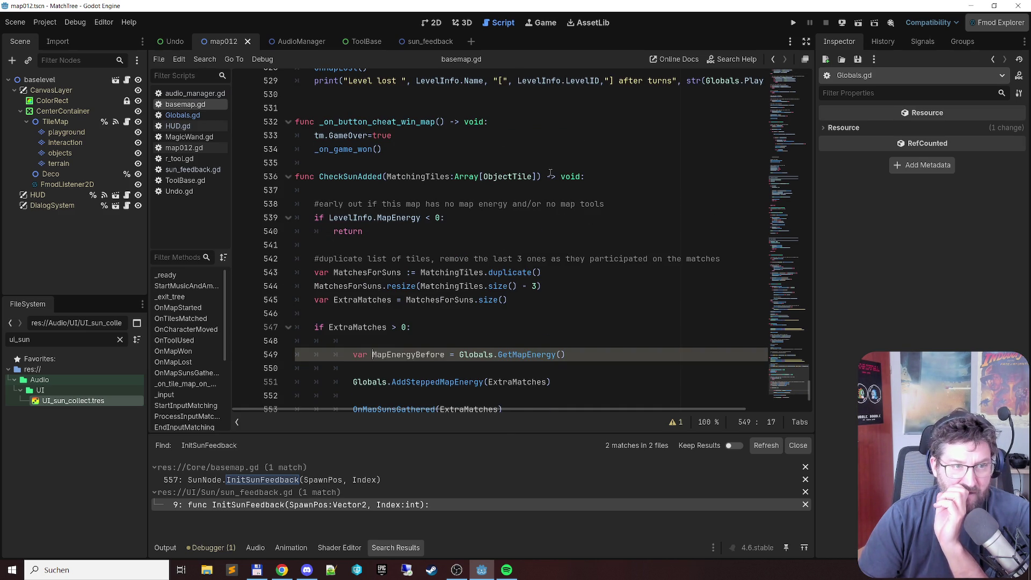
pyautogui.scroll(-3, 551, 172)
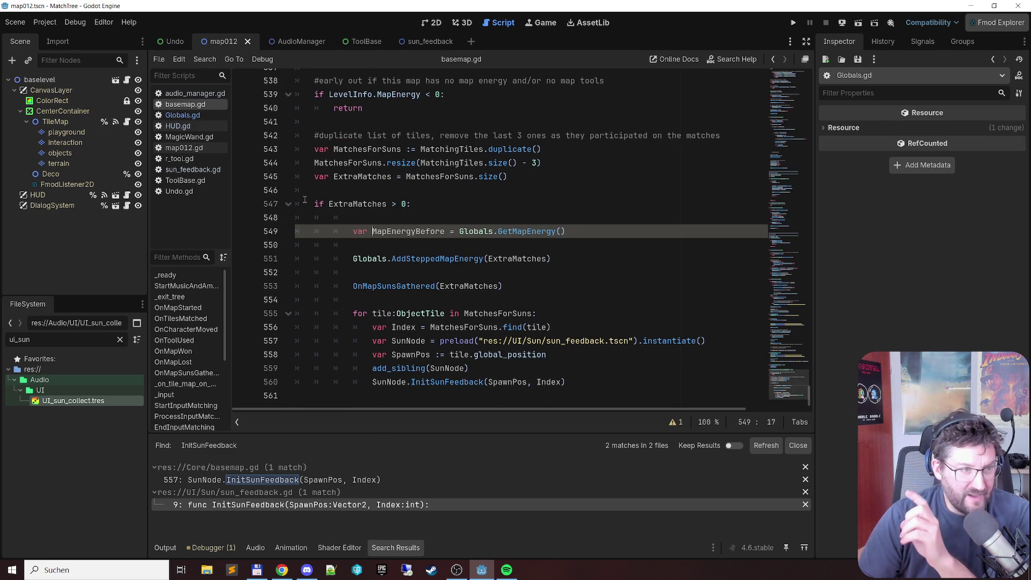
pyautogui.click(193, 170)
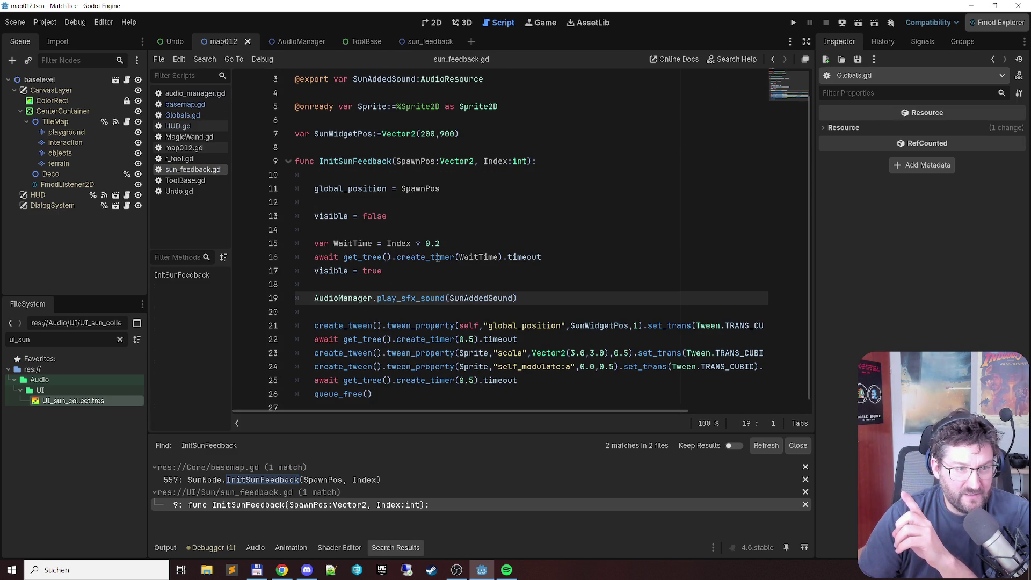
# Step: Comment out the visible = false and visible = true lines in InitSunFeedback
pyautogui.moveTo(309, 242); pyautogui.dragTo(561, 258)
pyautogui.click(507, 218)
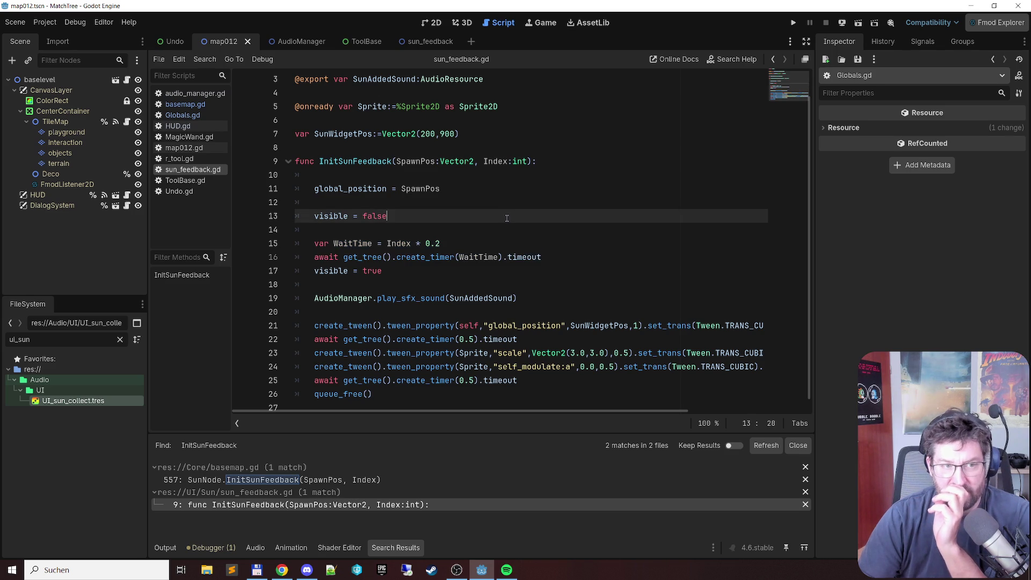
pyautogui.scroll(-1, 508, 218)
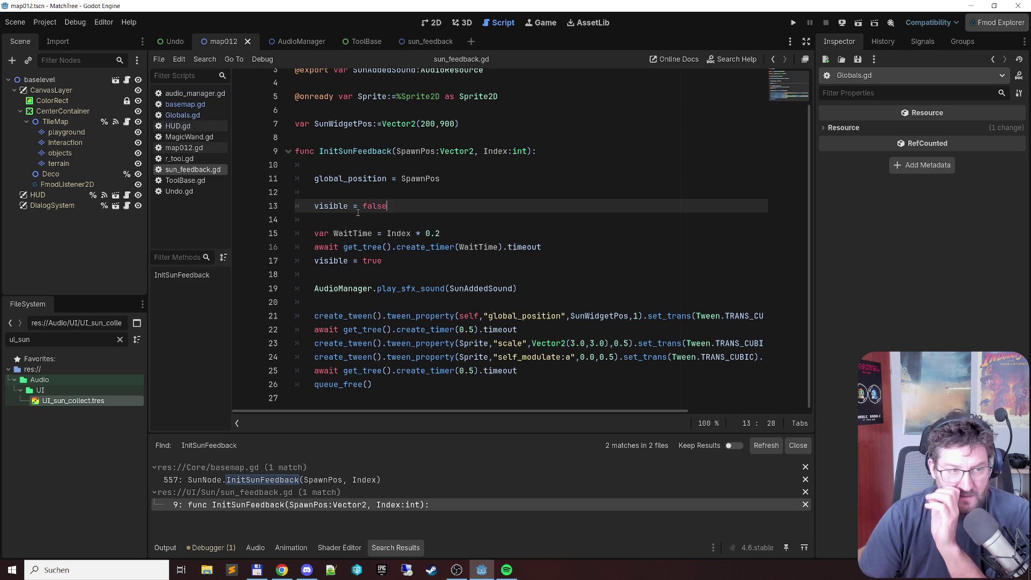
pyautogui.hotkey('ctrl', 'k')
pyautogui.press('Down')
pyautogui.press('Down')
pyautogui.press('Down')
pyautogui.press('Down')
pyautogui.hotkey('ctrl', 'k')
pyautogui.press('Up')
pyautogui.press('Up')
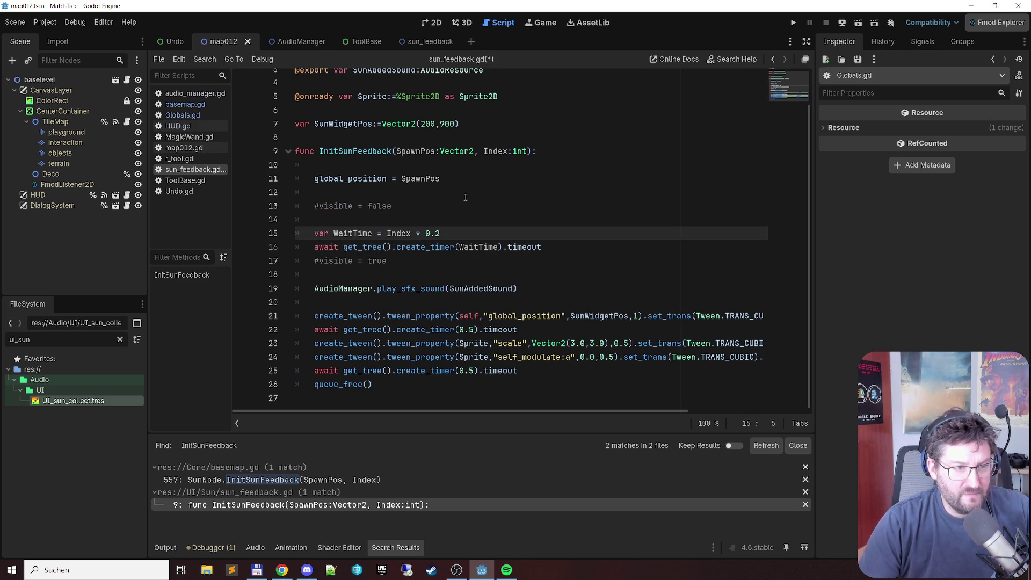
# Step: Comment out the WaitTime and await lines, save sun_feedback.gd, and return to basemap.gd
pyautogui.hotkey('shift', 'Down')
pyautogui.hotkey('shift', 'End')
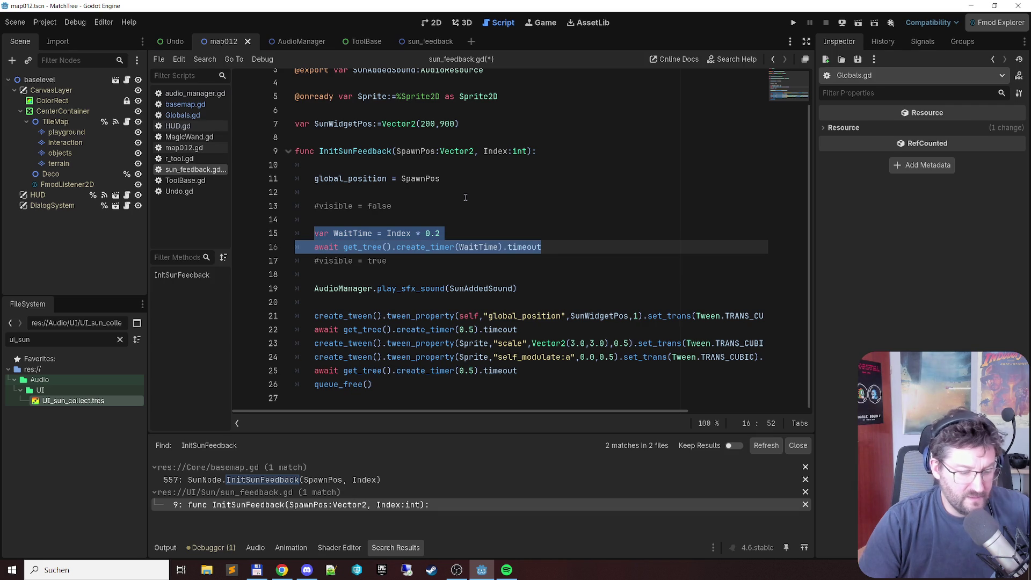
pyautogui.press('Home')
pyautogui.hotkey('shift', 'Up')
pyautogui.hotkey('ctrl', 'c')
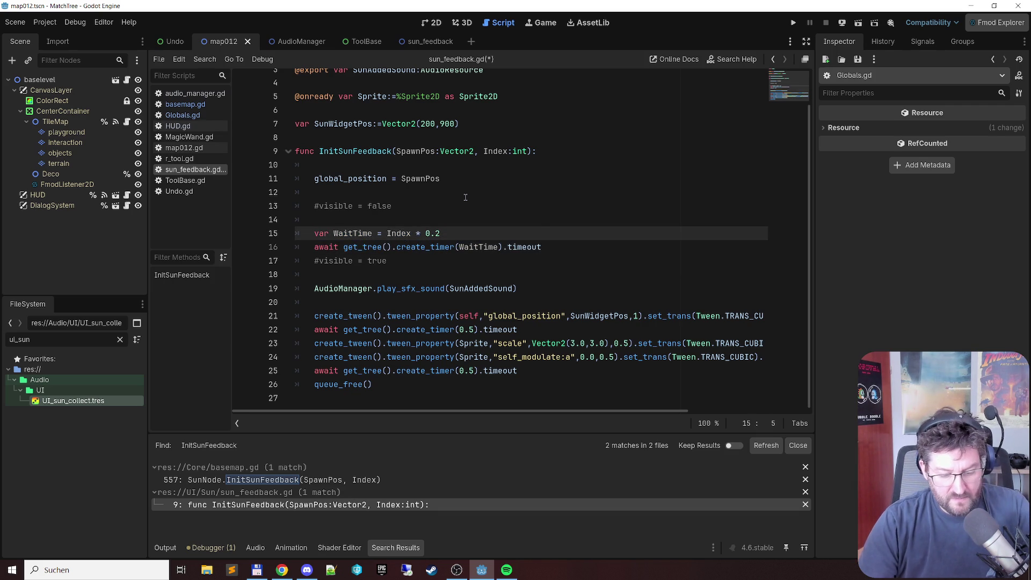
pyautogui.hotkey('ctrl', 'k')
pyautogui.press('Right')
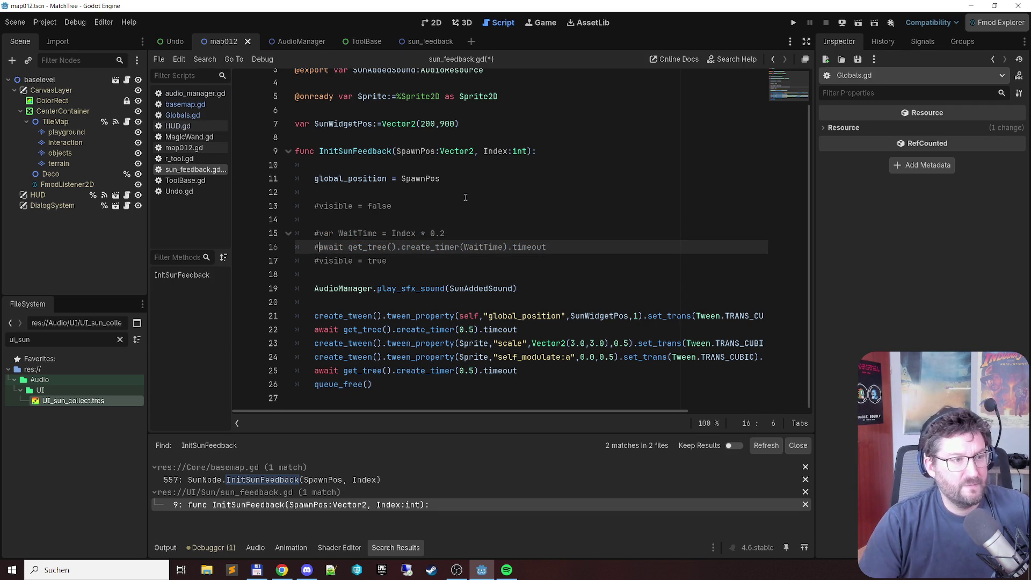
pyautogui.hotkey('ctrl', 's')
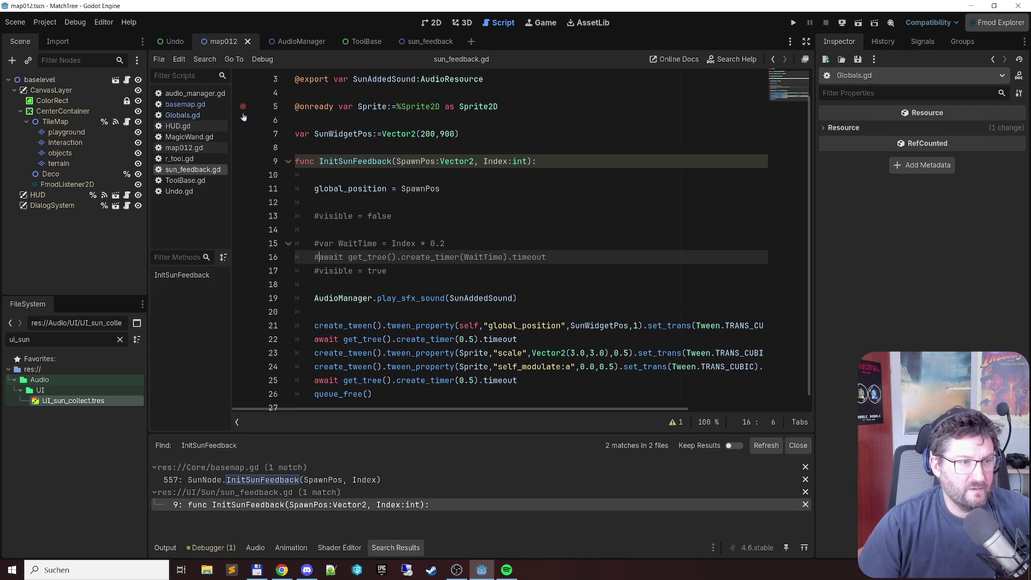
pyautogui.click(200, 106)
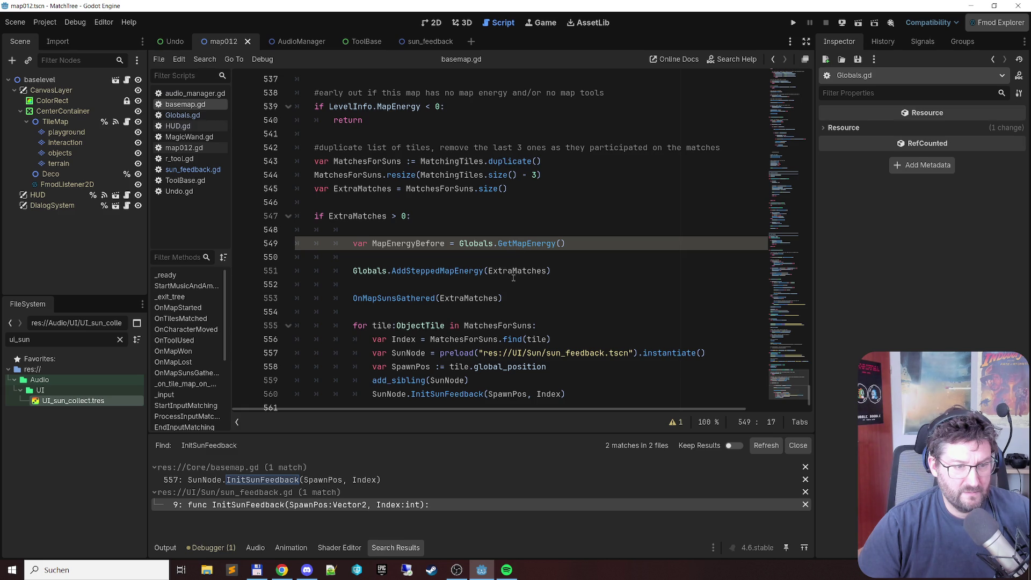
# Step: Paste the WaitTime = Index * 0.2 and await timer lines into the MatchesForSuns loop
pyautogui.click(519, 292)
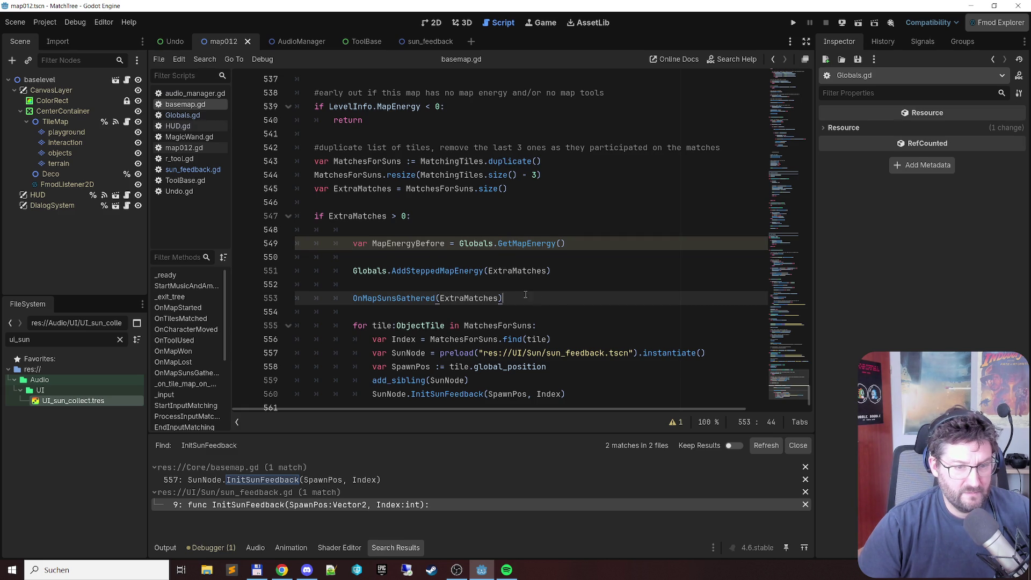
pyautogui.scroll(-1, 531, 295)
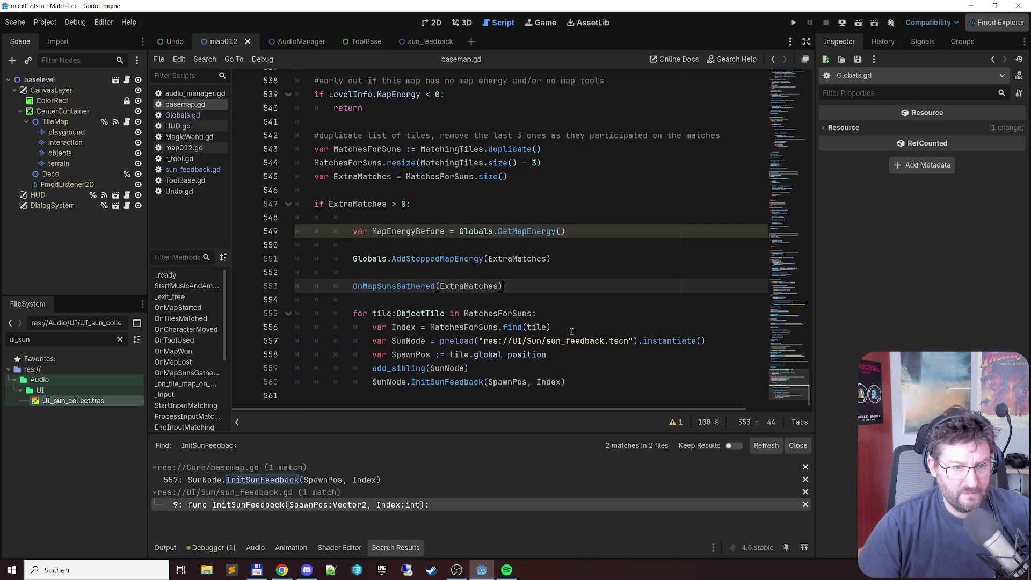
pyautogui.click(564, 329)
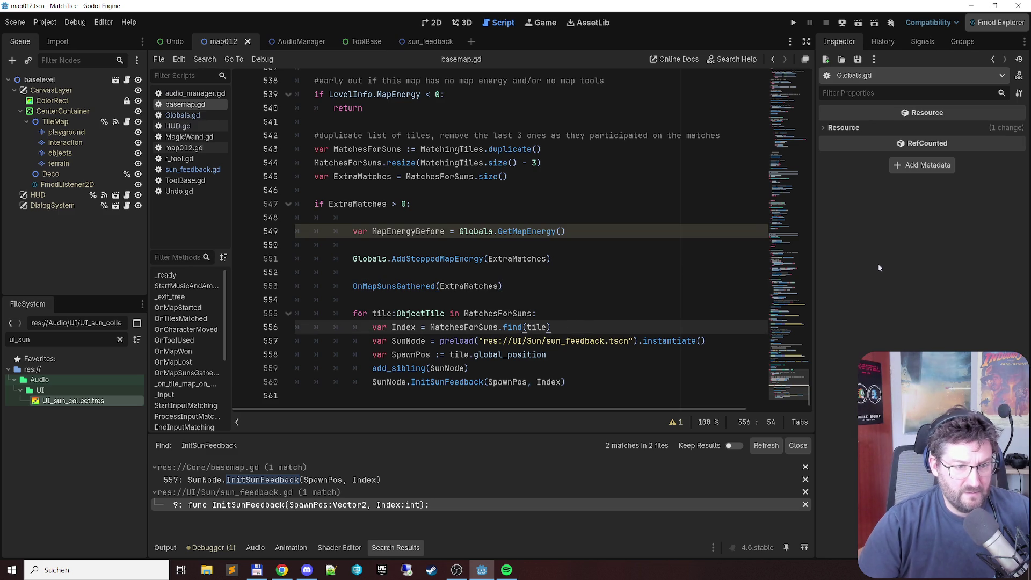
pyautogui.press('Home')
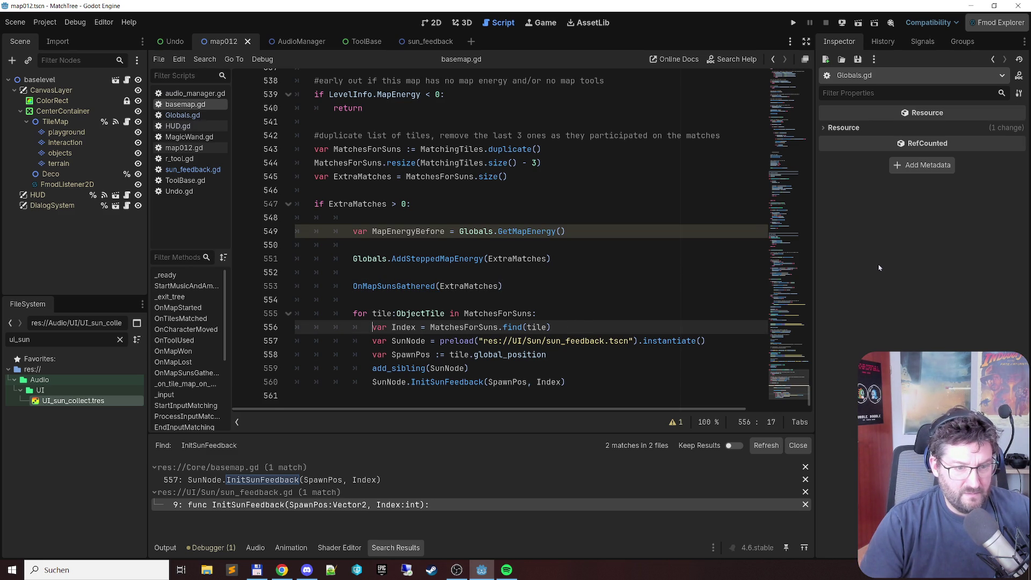
pyautogui.hotkey('ctrl', 'v')
pyautogui.press('Tab')
pyautogui.press('Tab')
pyautogui.press('Tab')
pyautogui.press('End')
pyautogui.press('Return')
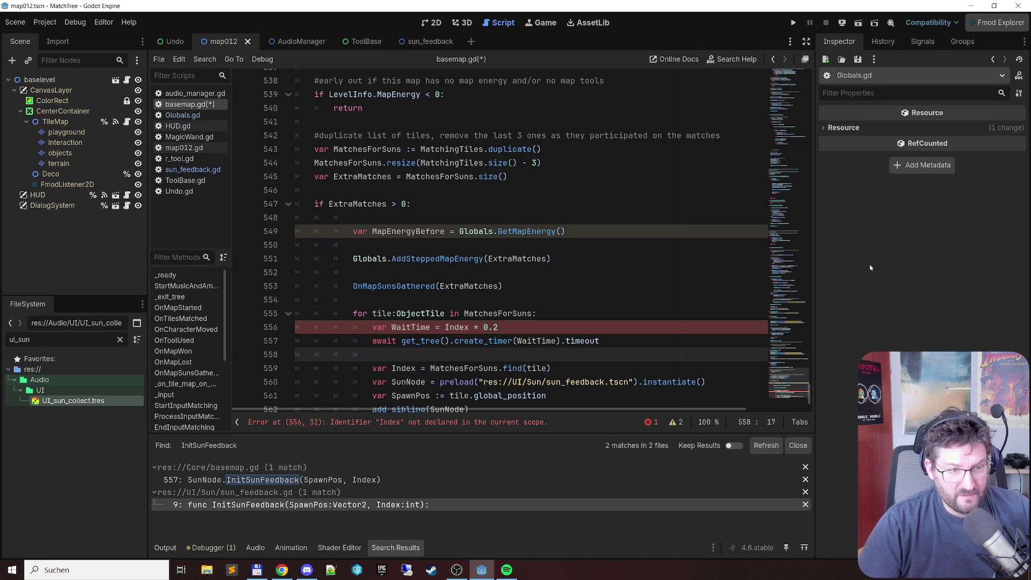
# Step: Move the Index declaration above the WaitTime line, with a blank line between
pyautogui.press('Down')
pyautogui.hotkey('shift', 'End')
pyautogui.hotkey('ctrl', 'x')
pyautogui.press('Up')
pyautogui.press('Up')
pyautogui.press('Up')
pyautogui.hotkey('ctrl', 'v')
pyautogui.press('Return')
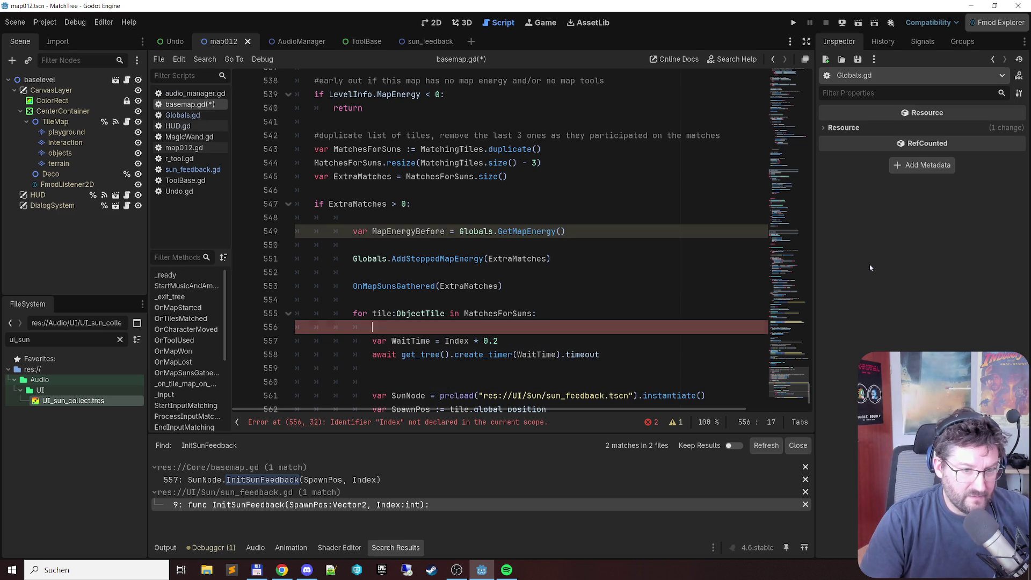
pyautogui.press('End')
pyautogui.press('Home')
pyautogui.press('Return')
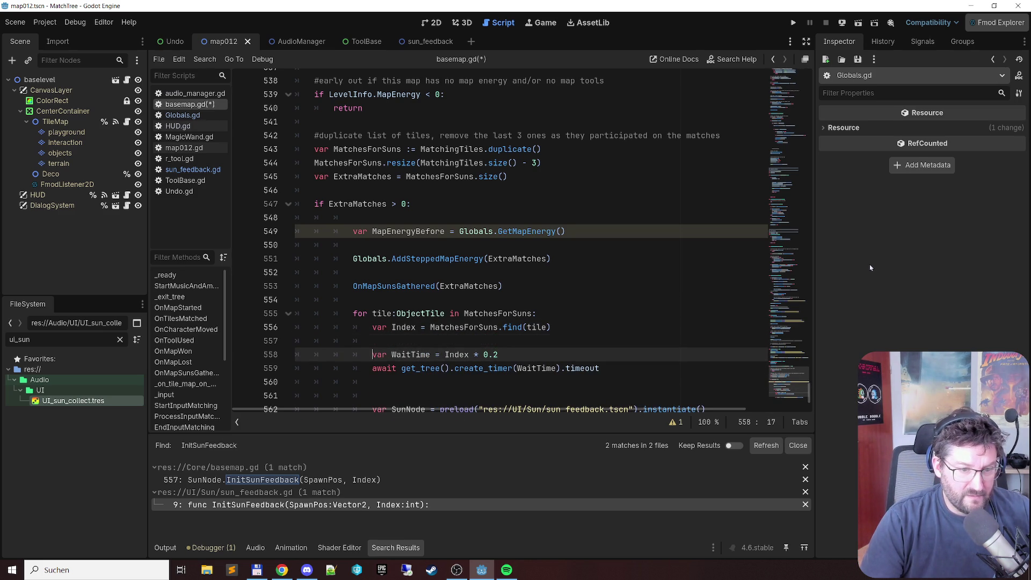
pyautogui.press('Down')
# Step: Save basemap.gd and launch the game to test the staggered suns
pyautogui.press('End')
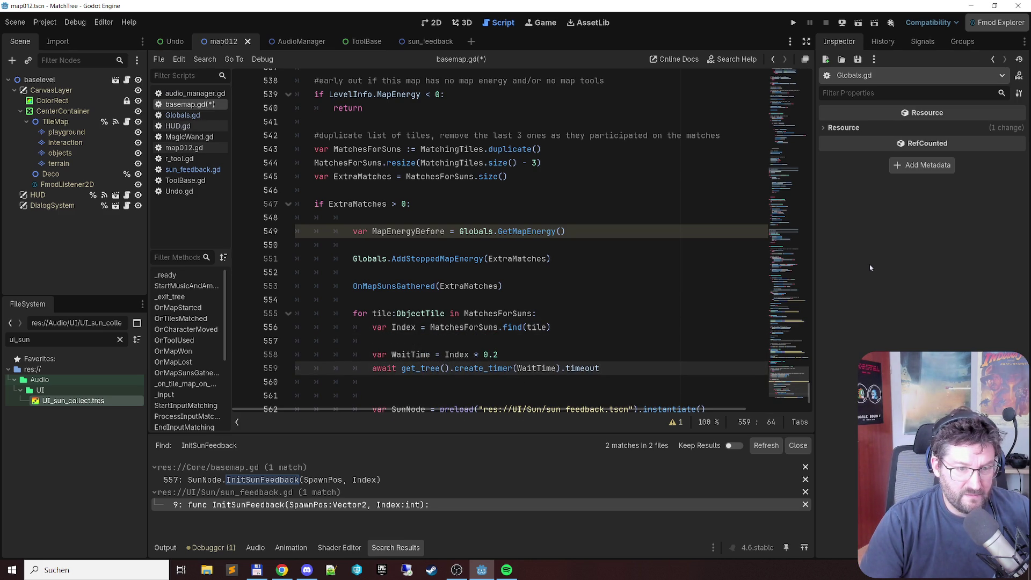
pyautogui.hotkey('ctrl', 's')
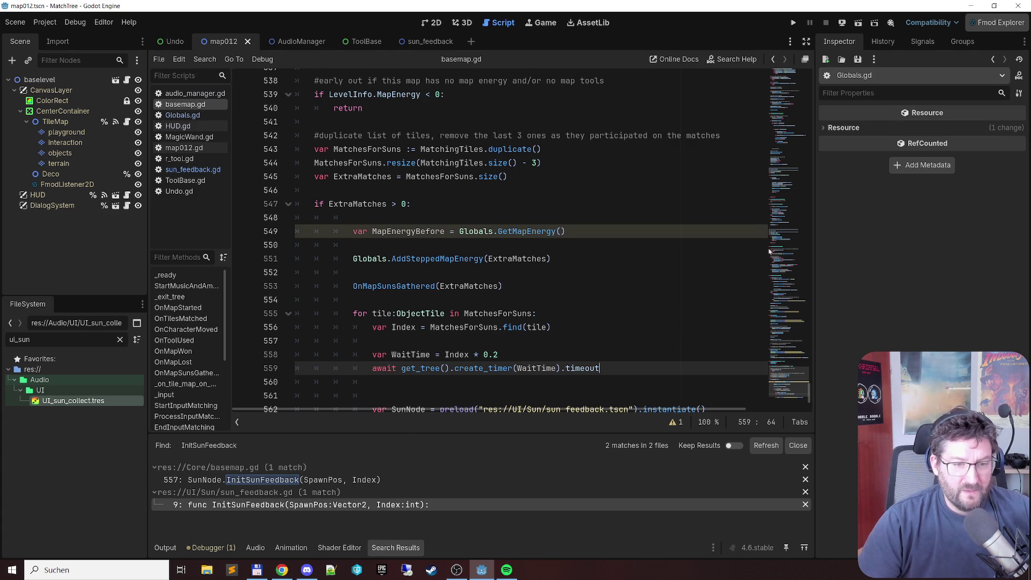
pyautogui.scroll(-2, 655, 228)
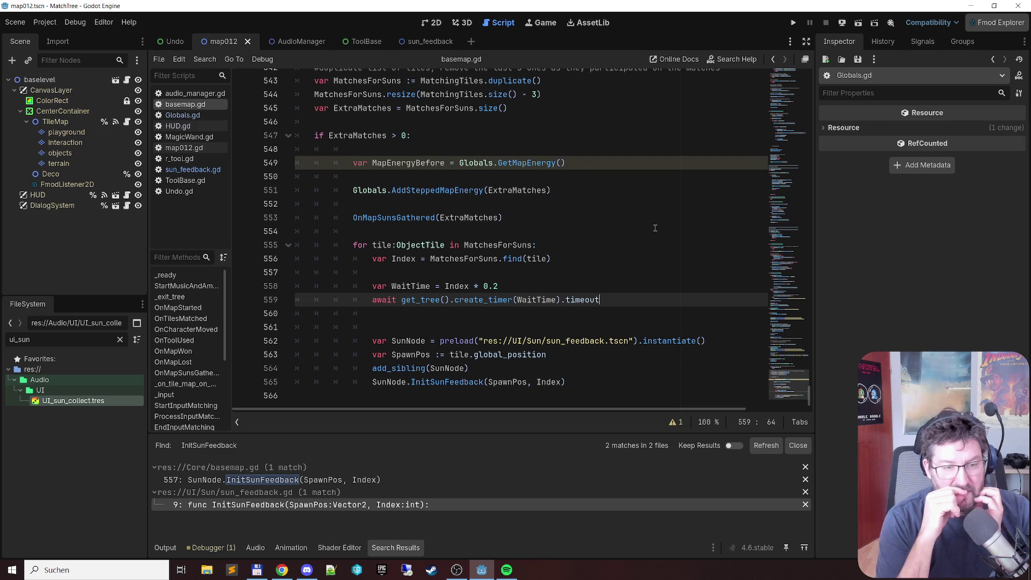
pyautogui.press('Down')
pyautogui.press('Down')
pyautogui.press('Down')
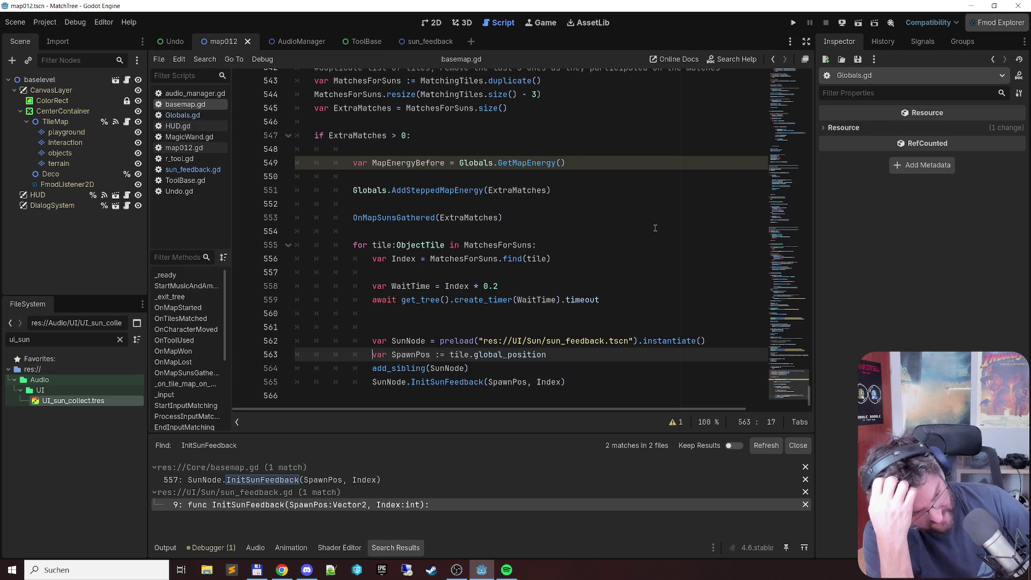
pyautogui.press('F6')
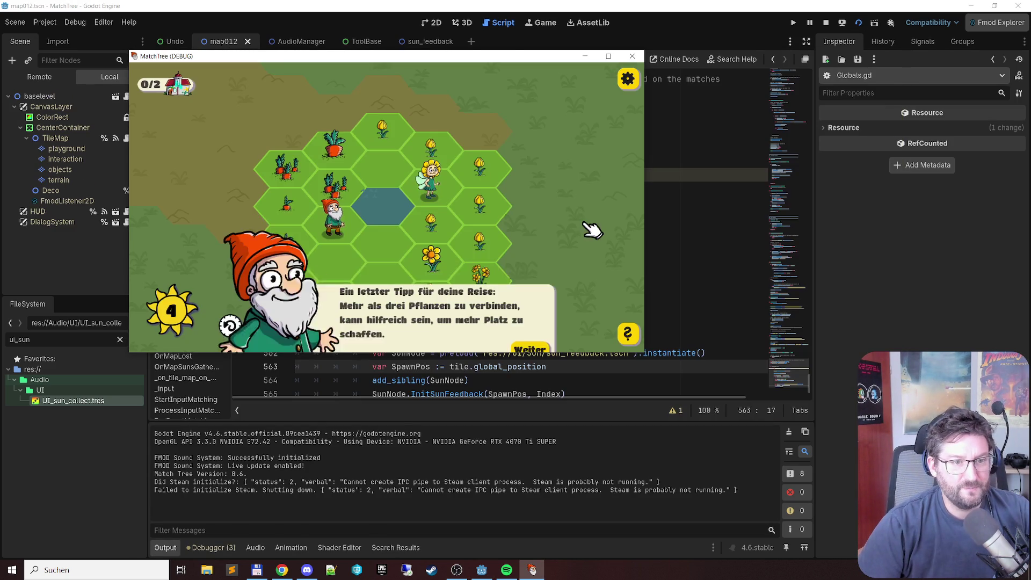
# Step: Dismiss the gnome's tip, match two flower tiles, and stop the game after the error
pyautogui.click(529, 337)
pyautogui.moveTo(382, 128)
pyautogui.mouseDown()
pyautogui.moveTo(463, 148)
pyautogui.moveTo(490, 246)
pyautogui.moveTo(429, 237)
pyautogui.mouseUp()
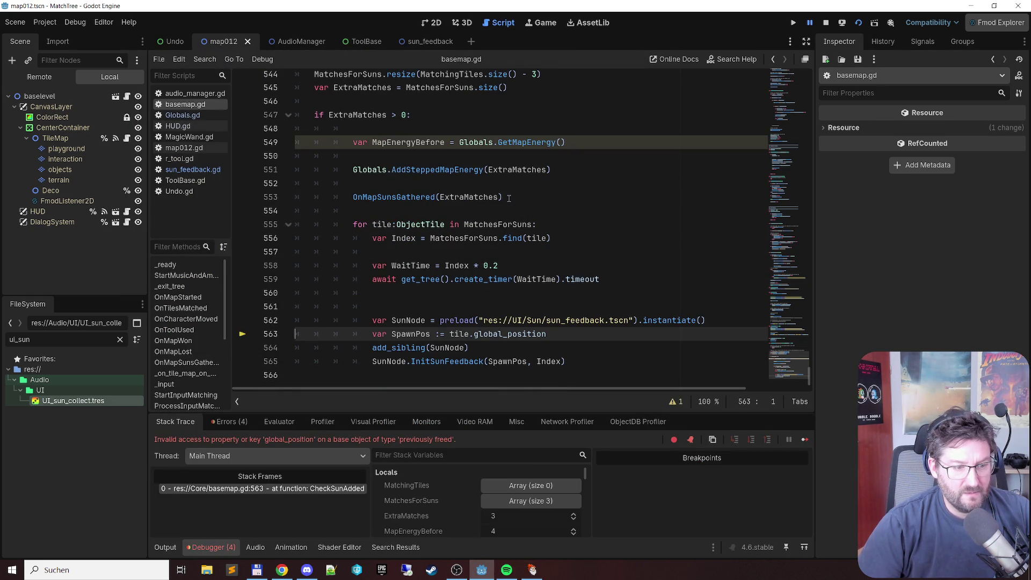
pyautogui.click(824, 23)
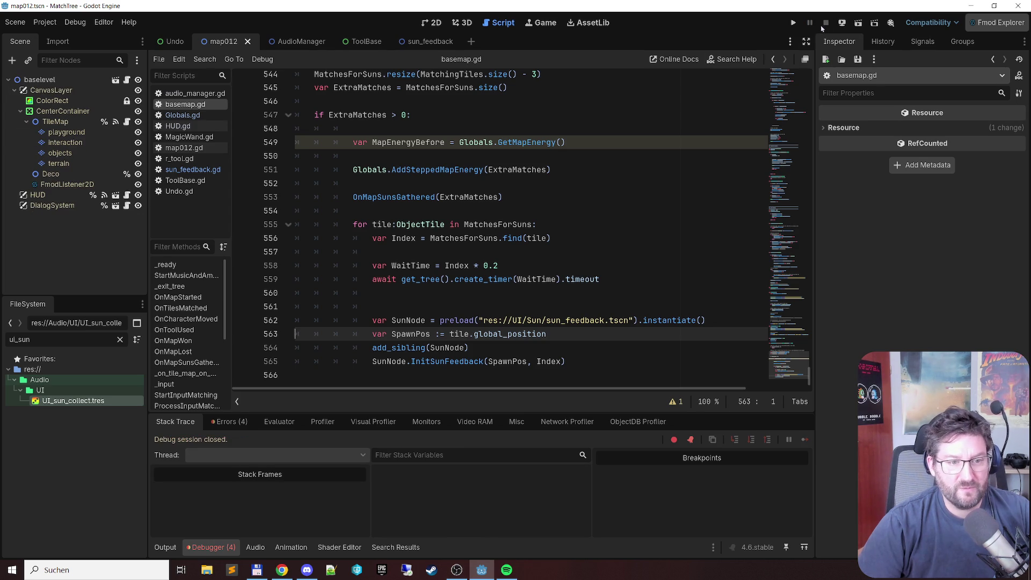
# Step: Delete the WaitTime and await timer lines from the loop and fix the SunNode line's indentation
pyautogui.click(592, 206)
pyautogui.press('Down')
pyautogui.press('Down')
pyautogui.press('Down')
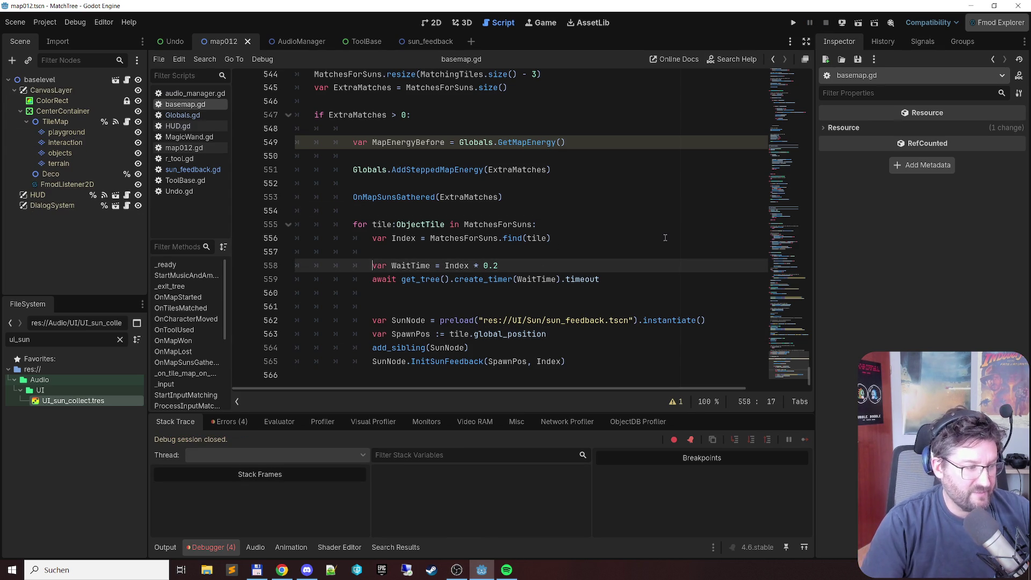
pyautogui.hotkey('shift', 'Down')
pyautogui.hotkey('shift', 'Down')
pyautogui.press('Delete')
pyautogui.press('Delete')
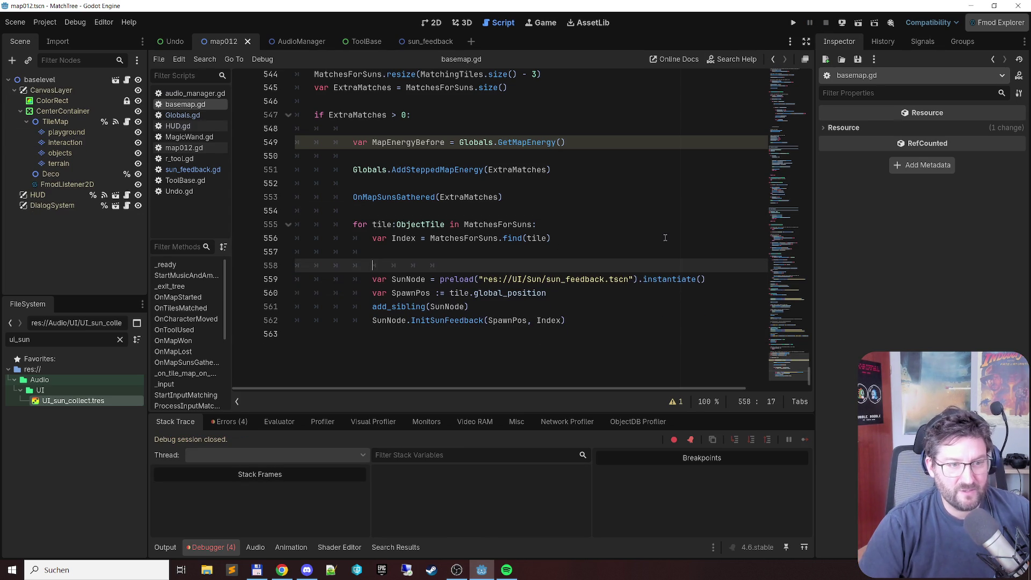
pyautogui.press('Up')
pyautogui.press('Delete')
pyautogui.press('Delete')
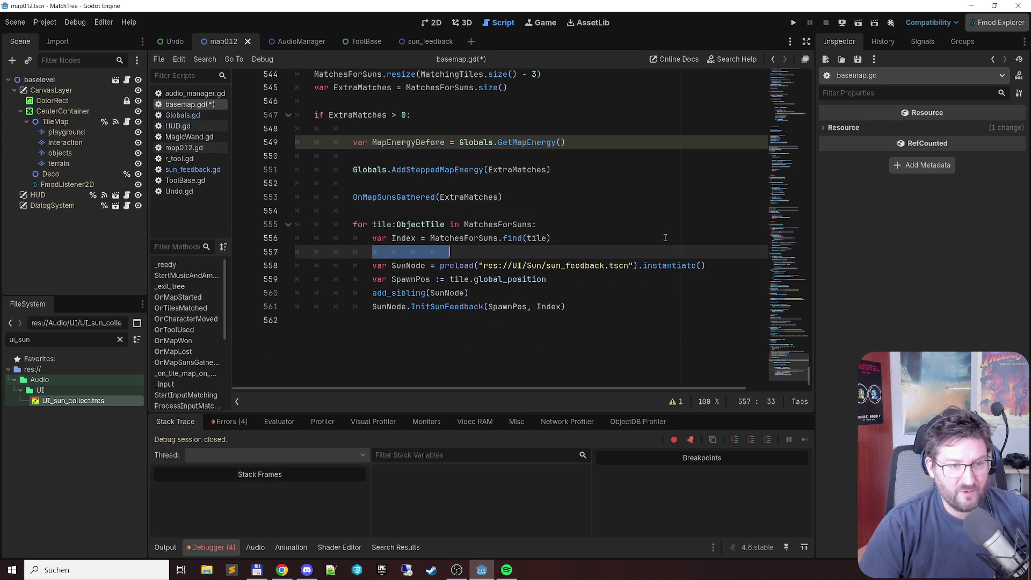
pyautogui.press('Delete')
pyautogui.press('Delete')
pyautogui.press('Delete')
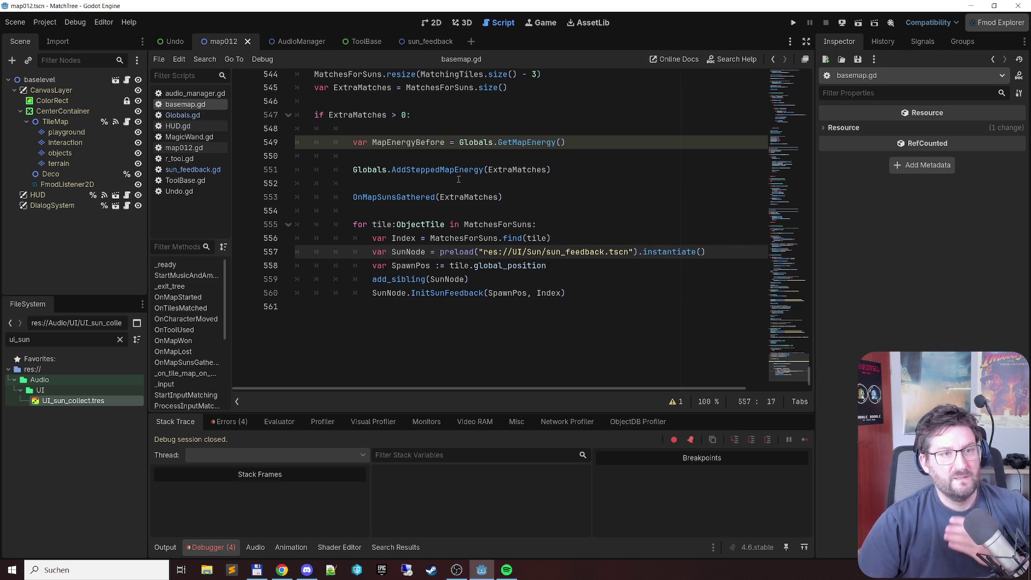
# Step: Uncomment visible = false, the WaitTime and await lines, and visible = true in sun_feedback.gd
pyautogui.click(433, 46)
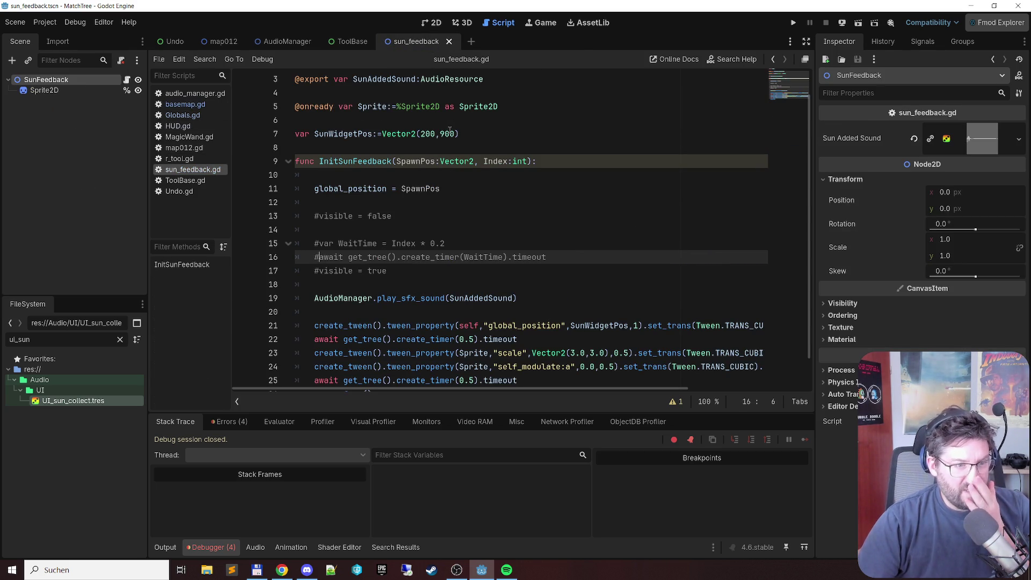
pyautogui.press('Up')
pyautogui.press('Up')
pyautogui.press('Up')
pyautogui.hotkey('ctrl', 'k')
pyautogui.press('Down')
pyautogui.press('Down')
pyautogui.hotkey('ctrl', 'k')
pyautogui.press('Down')
pyautogui.hotkey('ctrl', 'k')
pyautogui.press('Down')
pyautogui.hotkey('ctrl', 'k')
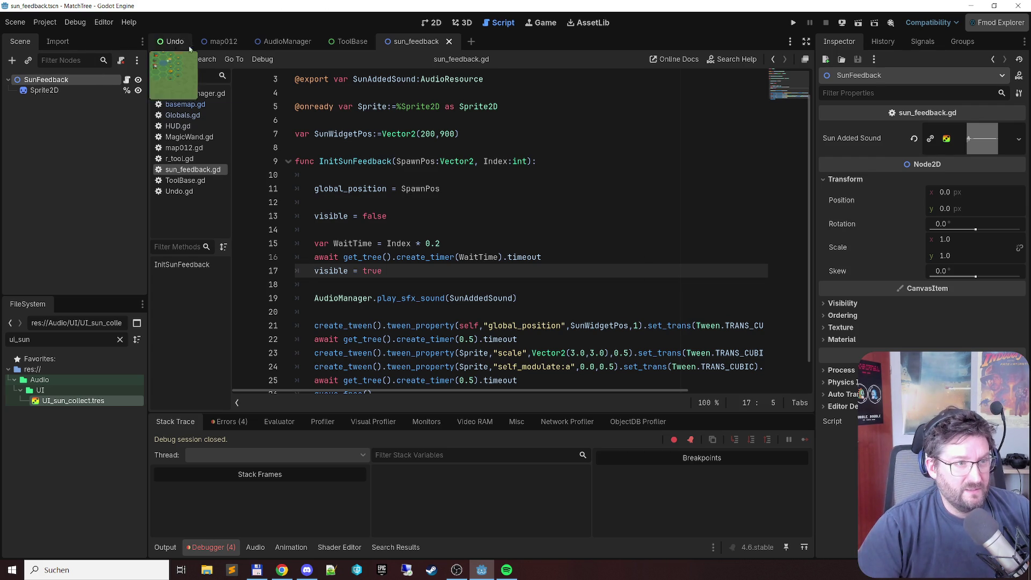
# Step: Return to basemap.gd at the OnMapSunsGathered line and run the scene with F6
pyautogui.click(222, 41)
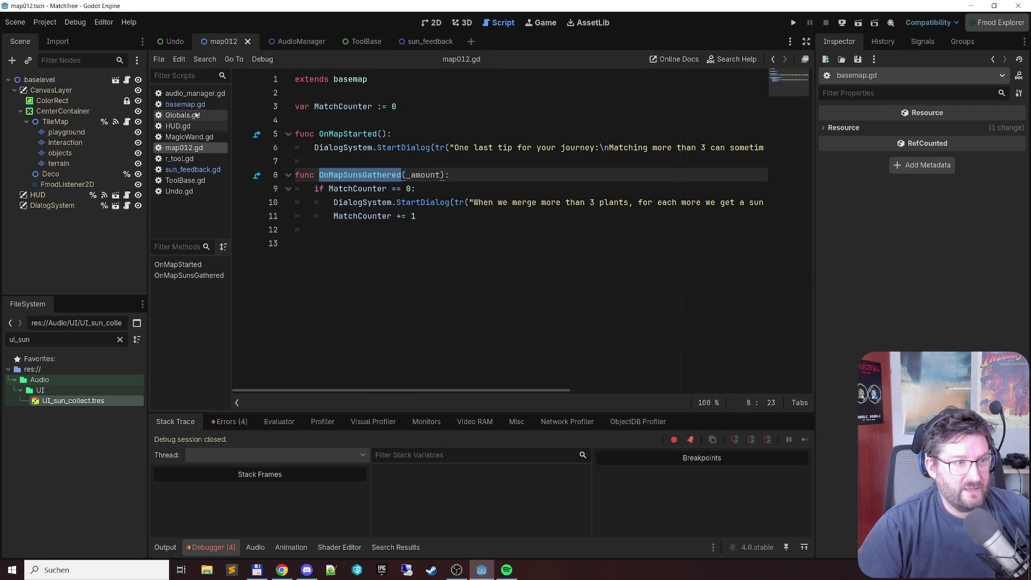
pyautogui.click(193, 104)
pyautogui.click(537, 266)
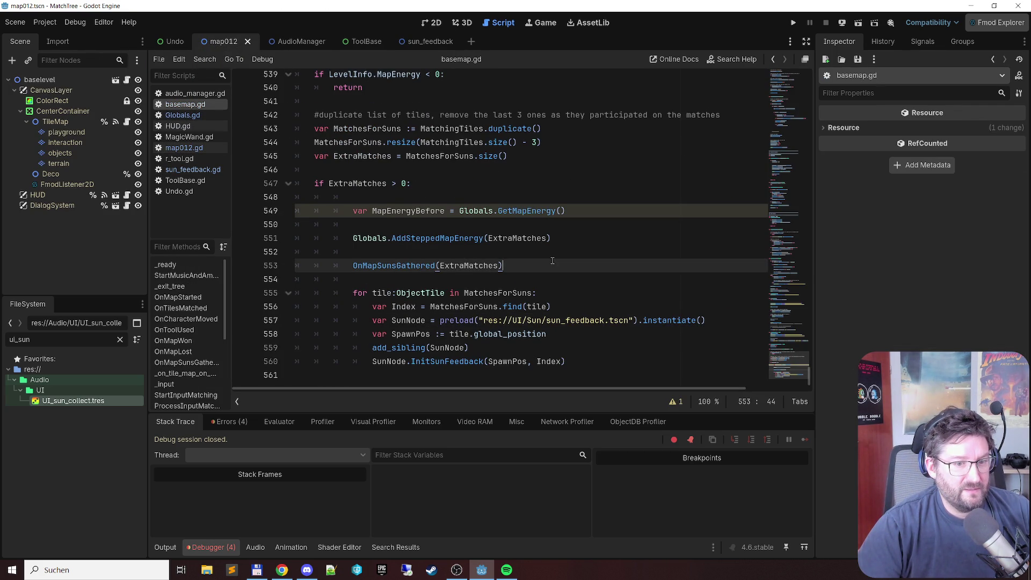
pyautogui.press('F6')
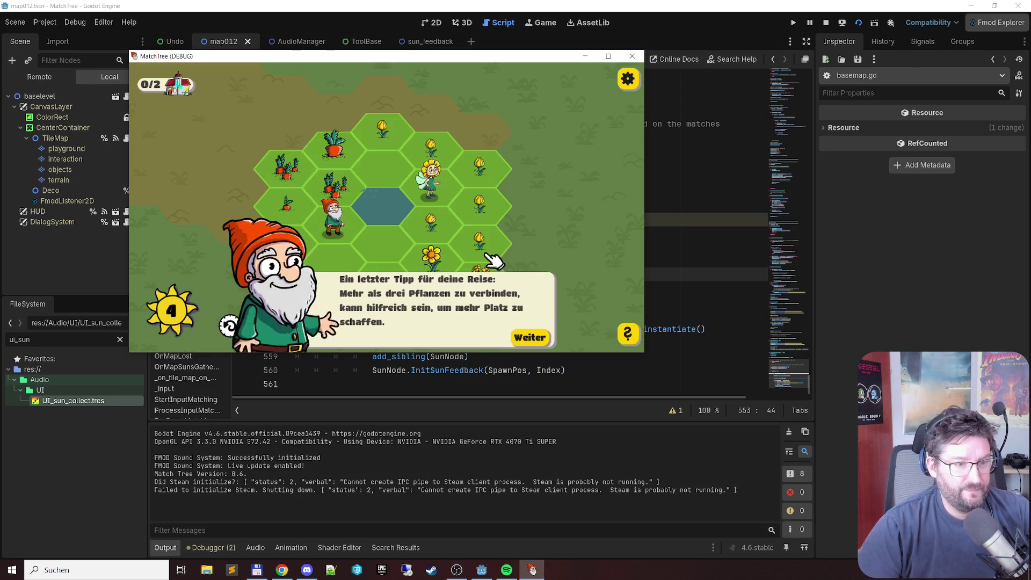
# Step: Dismiss the gnome's tips and chain tulips, carrots and flowers into merges to earn a sun
pyautogui.click(531, 336)
pyautogui.moveTo(391, 133); pyautogui.dragTo(479, 246)
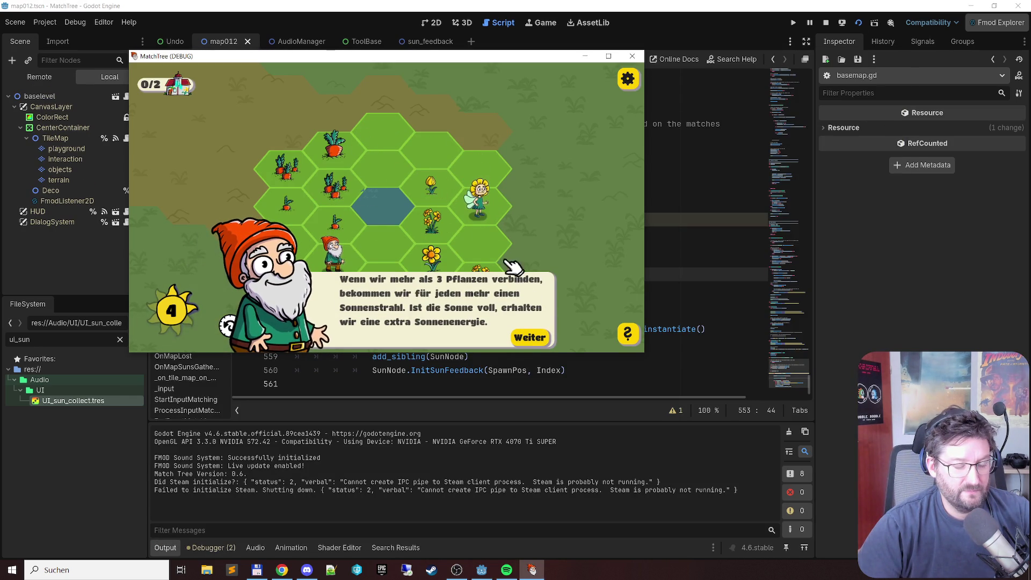
pyautogui.click(531, 338)
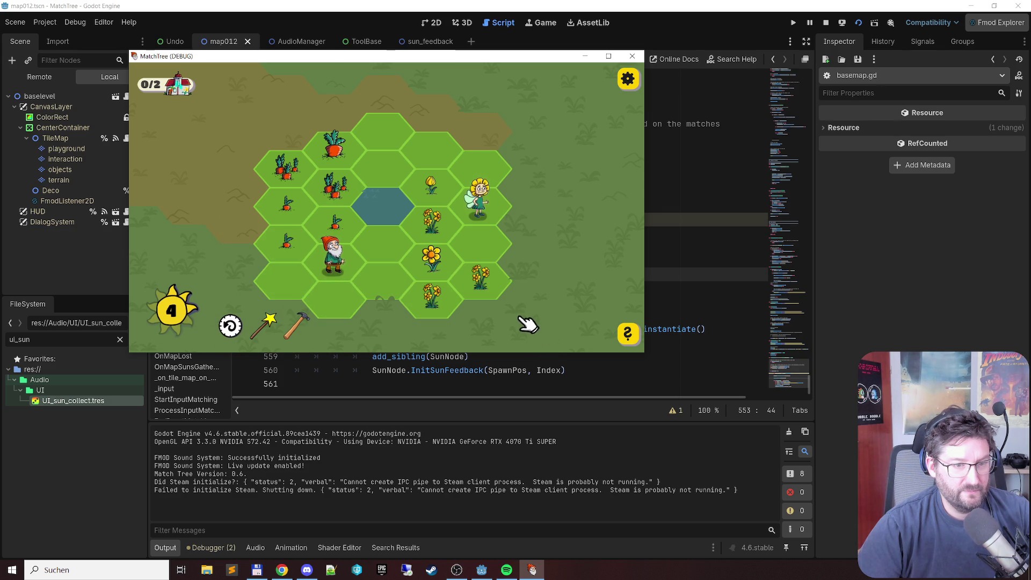
pyautogui.moveTo(333, 230)
pyautogui.mouseDown()
pyautogui.moveTo(283, 181)
pyautogui.moveTo(288, 208)
pyautogui.moveTo(274, 150)
pyautogui.mouseUp()
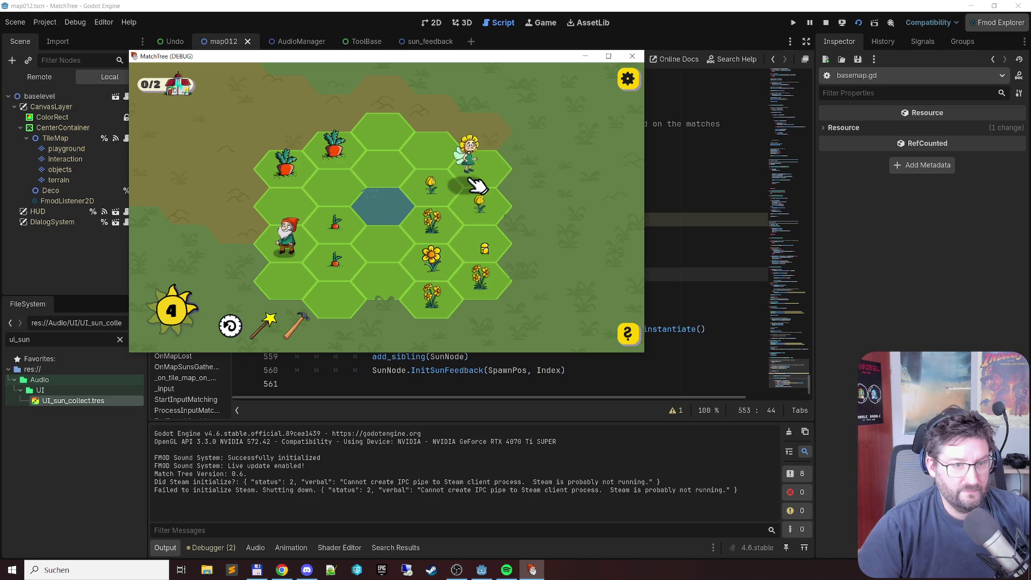
pyautogui.moveTo(427, 180); pyautogui.dragTo(476, 253)
pyautogui.moveTo(433, 221)
pyautogui.mouseDown()
pyautogui.moveTo(449, 230)
pyautogui.moveTo(428, 224)
pyautogui.moveTo(433, 299)
pyautogui.mouseUp()
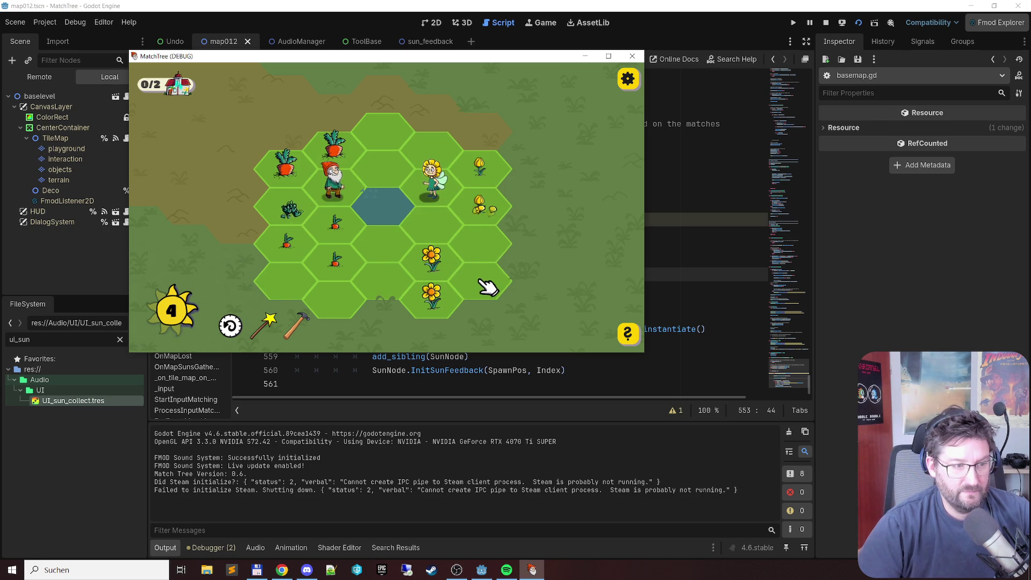
pyautogui.moveTo(344, 223)
pyautogui.mouseDown()
pyautogui.moveTo(283, 238)
pyautogui.moveTo(294, 256)
pyautogui.moveTo(333, 234)
pyautogui.moveTo(294, 207)
pyautogui.mouseUp()
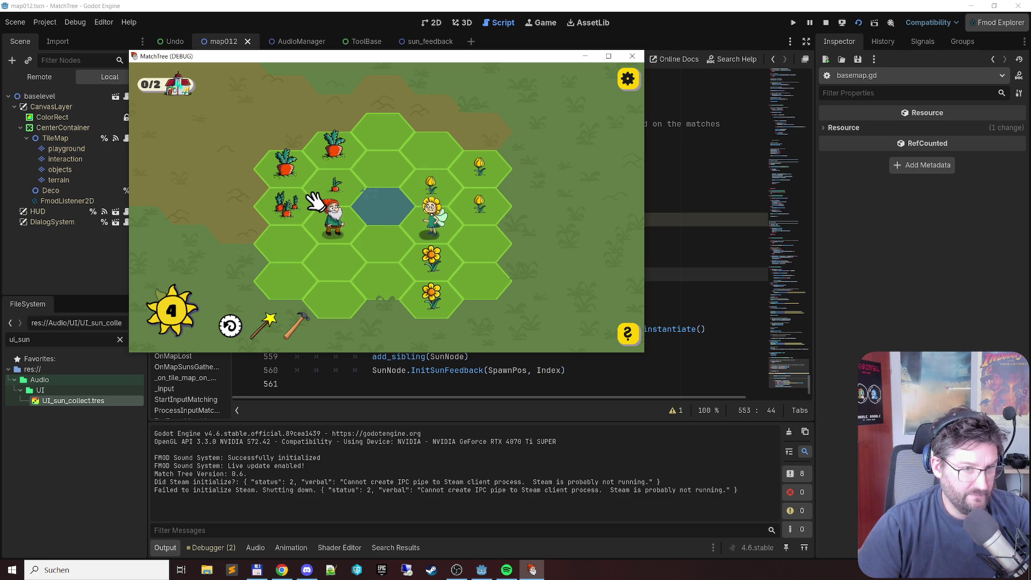
# Step: Merge more flower, carrot and lettuce chains, collect a sun from the outlined hex, then close the game
pyautogui.moveTo(476, 207)
pyautogui.mouseDown()
pyautogui.moveTo(460, 171)
pyautogui.moveTo(430, 193)
pyautogui.moveTo(472, 202)
pyautogui.moveTo(444, 189)
pyautogui.mouseUp()
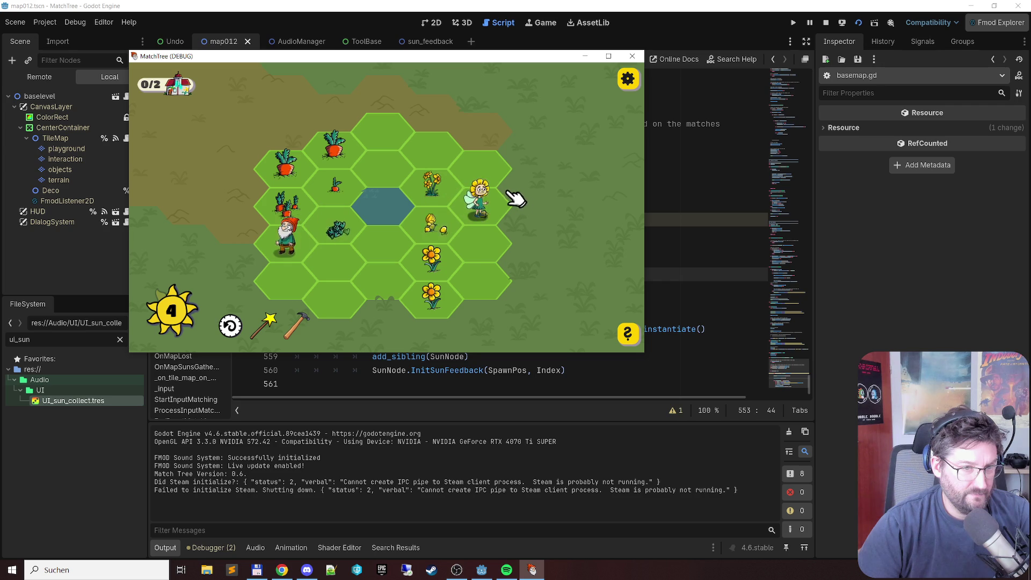
pyautogui.moveTo(306, 245); pyautogui.dragTo(328, 190)
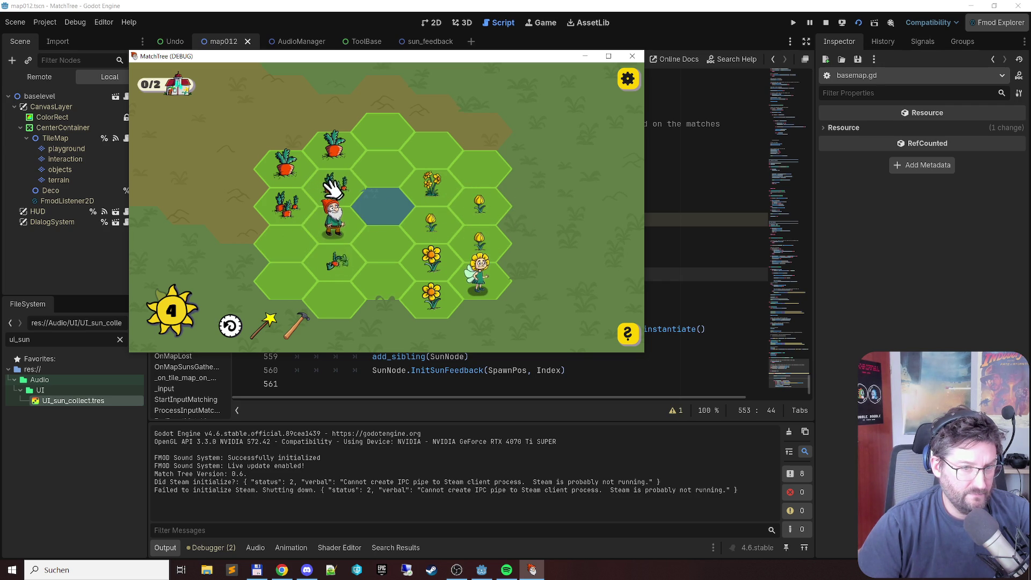
pyautogui.moveTo(477, 244)
pyautogui.mouseDown()
pyautogui.moveTo(482, 210)
pyautogui.moveTo(433, 231)
pyautogui.mouseUp()
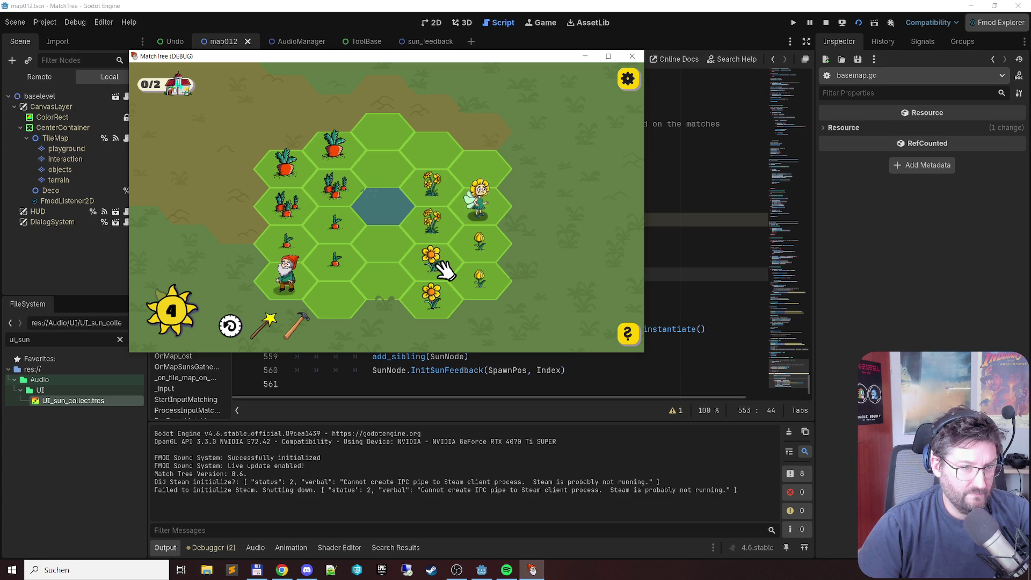
pyautogui.moveTo(340, 265); pyautogui.dragTo(346, 224)
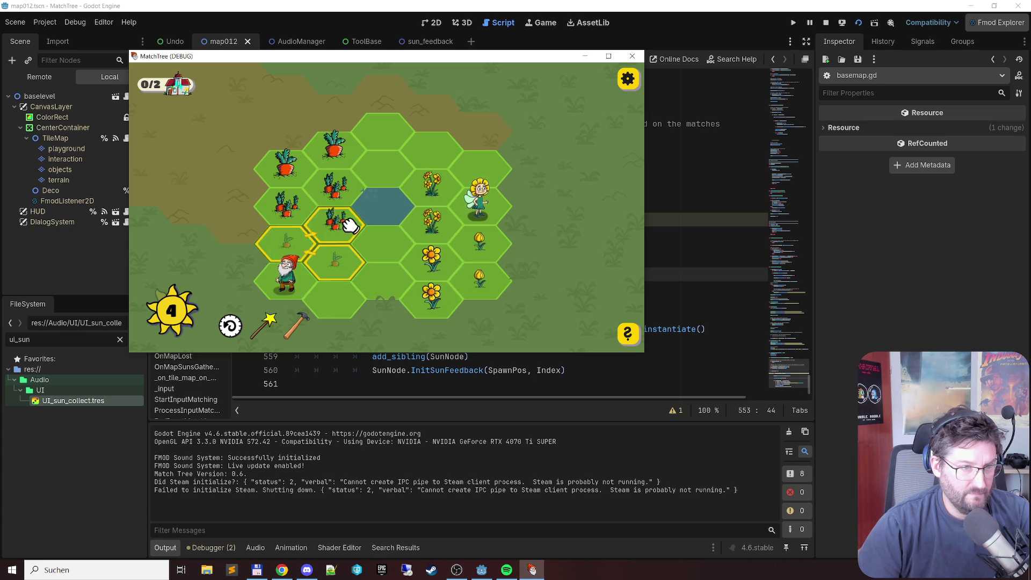
pyautogui.moveTo(496, 292)
pyautogui.mouseDown()
pyautogui.moveTo(478, 221)
pyautogui.moveTo(436, 182)
pyautogui.moveTo(423, 236)
pyautogui.mouseUp()
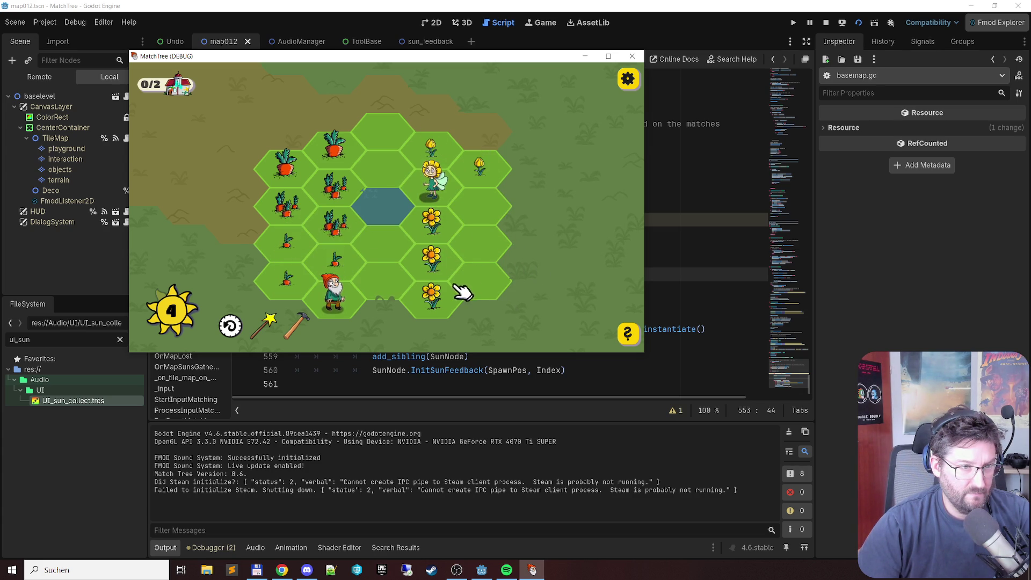
pyautogui.moveTo(340, 276)
pyautogui.mouseDown()
pyautogui.moveTo(278, 226)
pyautogui.moveTo(285, 246)
pyautogui.moveTo(297, 214)
pyautogui.moveTo(355, 189)
pyautogui.mouseUp()
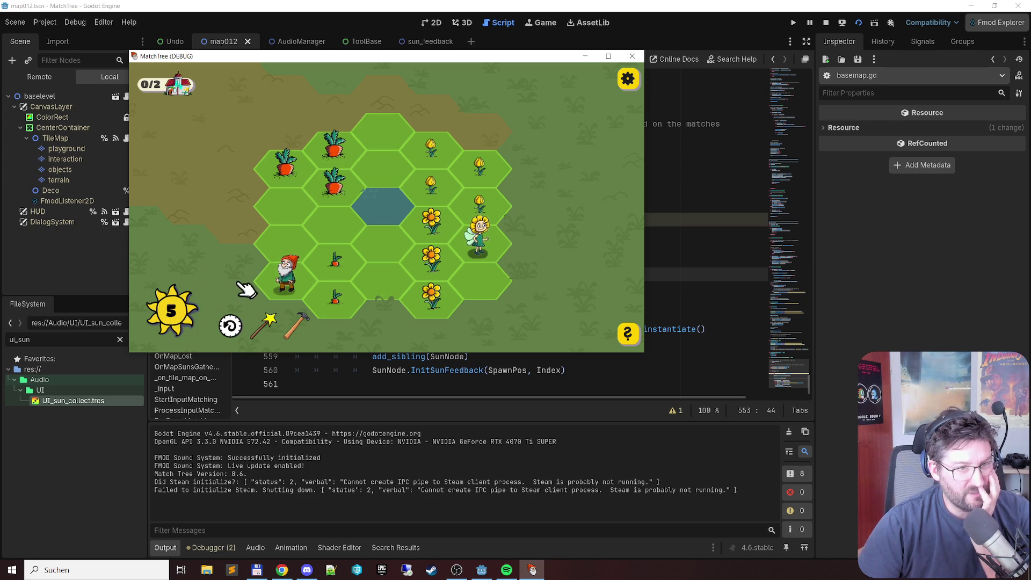
pyautogui.click(440, 199)
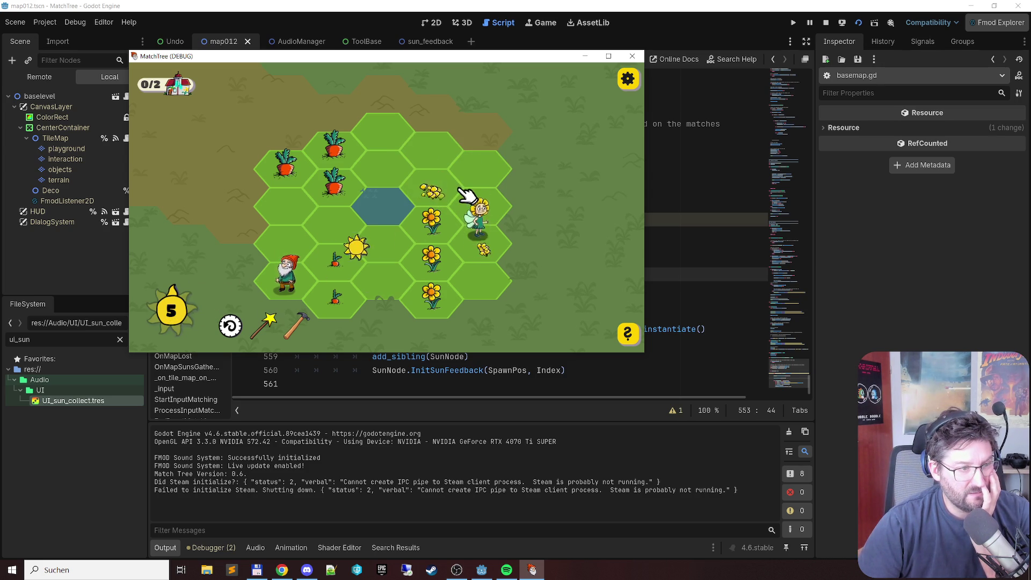
pyautogui.click(633, 56)
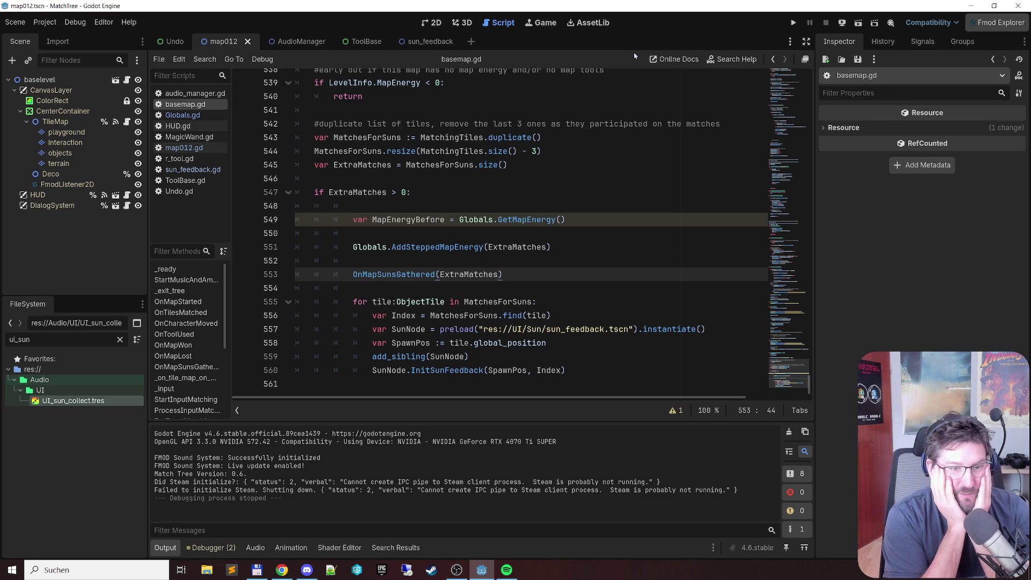
# Step: Select the SpawnPos declaration line in basemap.gd's sun-spawning loop
pyautogui.click(567, 343)
pyautogui.hotkey('shift', 'Home')
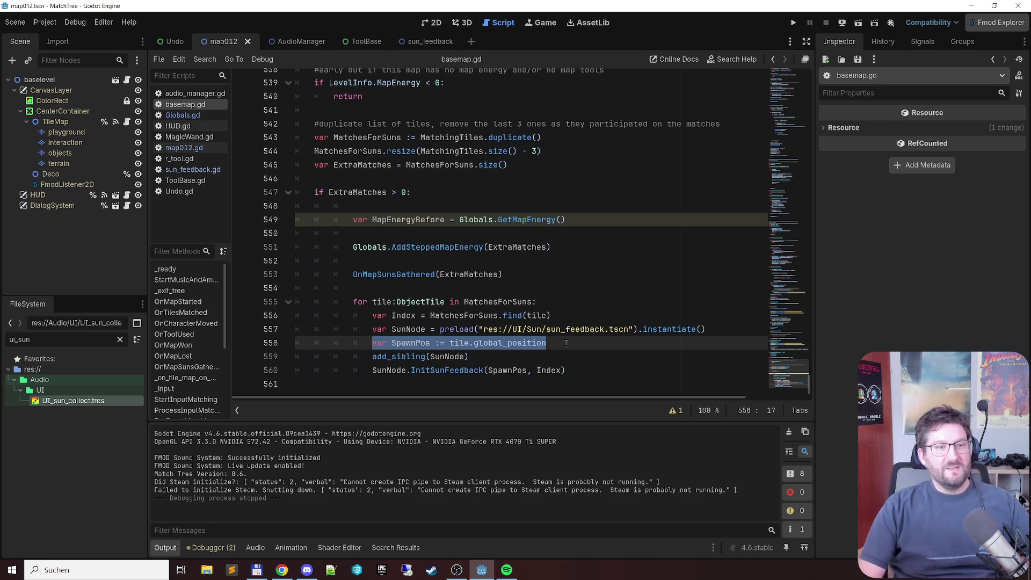
# Step: Insert 'var ExtraMatchPositions:Array[Vector2]' at the top of the ExtraMatches block, followed by a blank line
pyautogui.click(464, 205)
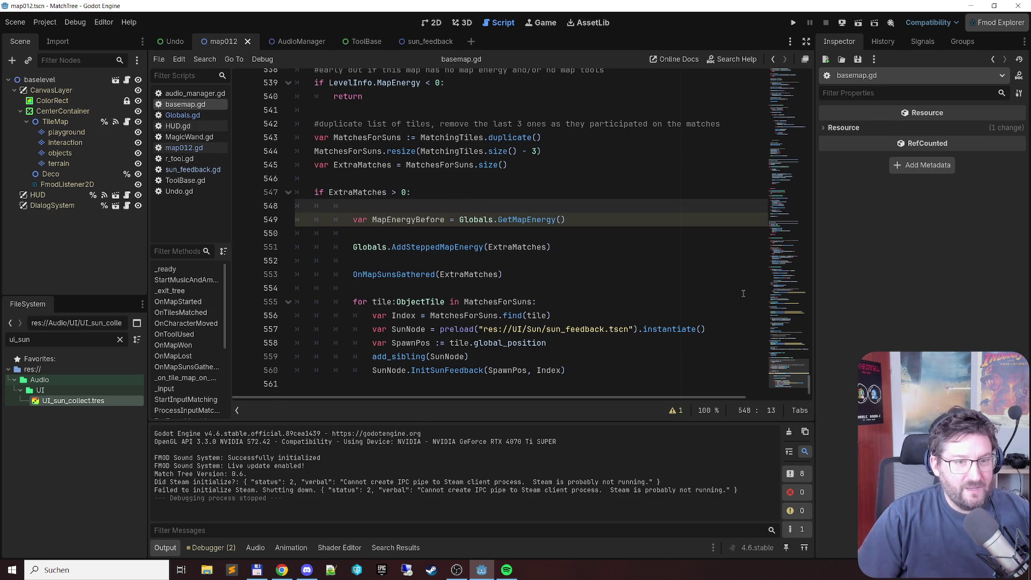
pyautogui.press('Return')
pyautogui.press('Return')
pyautogui.press('Return')
pyautogui.press('Up')
pyautogui.press('Up')
pyautogui.write('var ')
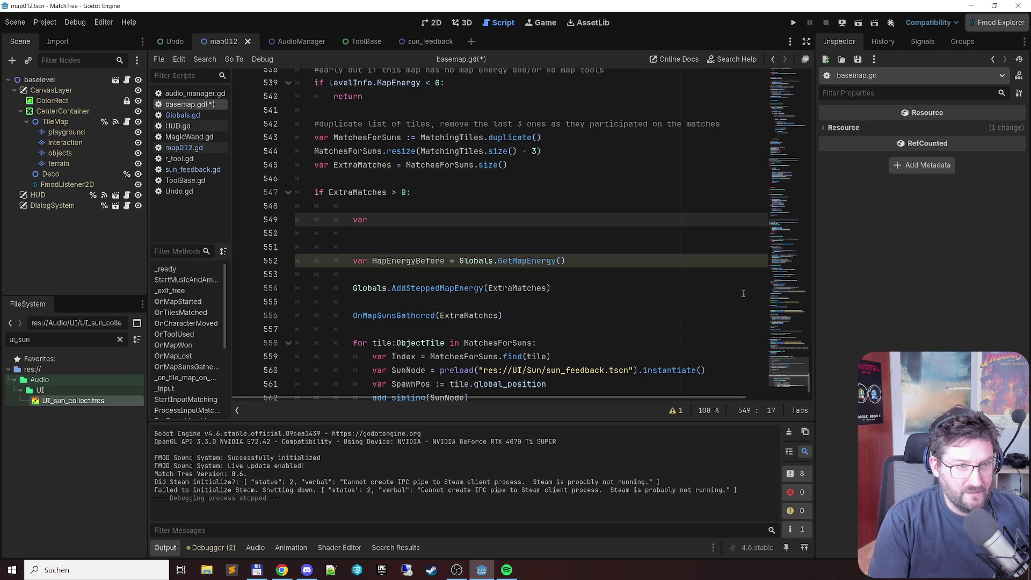
pyautogui.write('ExtraMatcg')
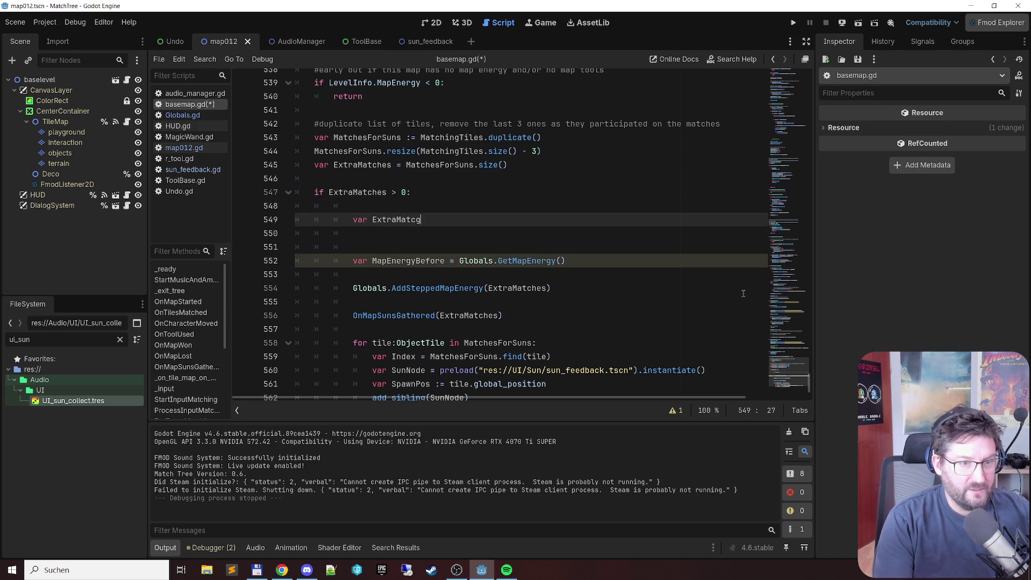
pyautogui.press('BackSpace')
pyautogui.write('h')
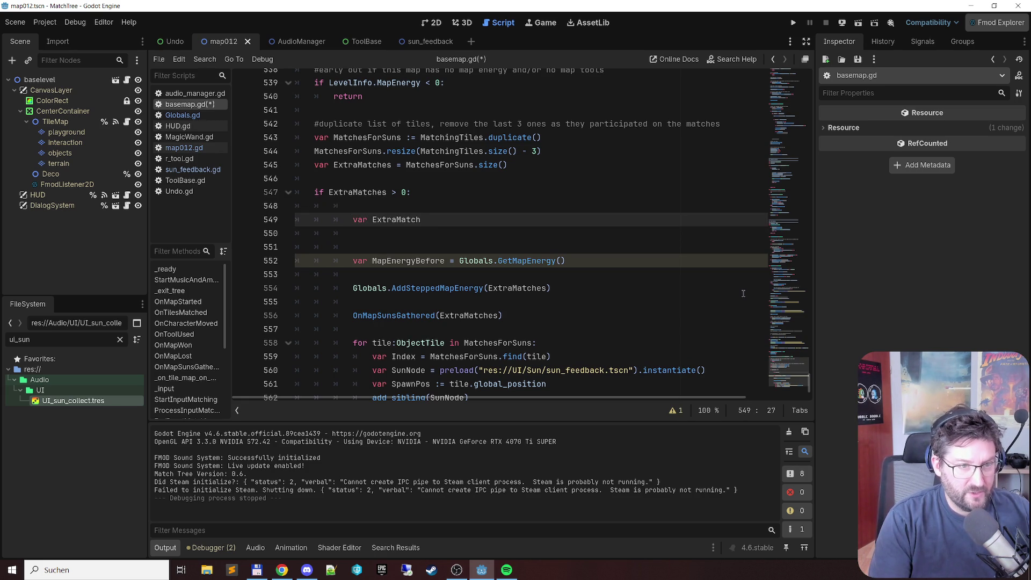
pyautogui.write('Positions:')
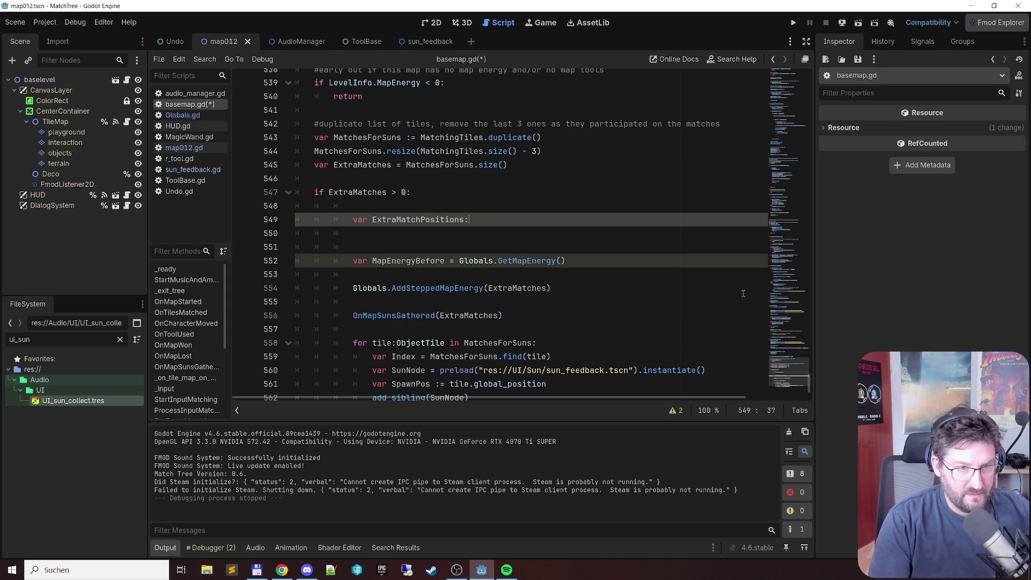
pyautogui.write('Array')
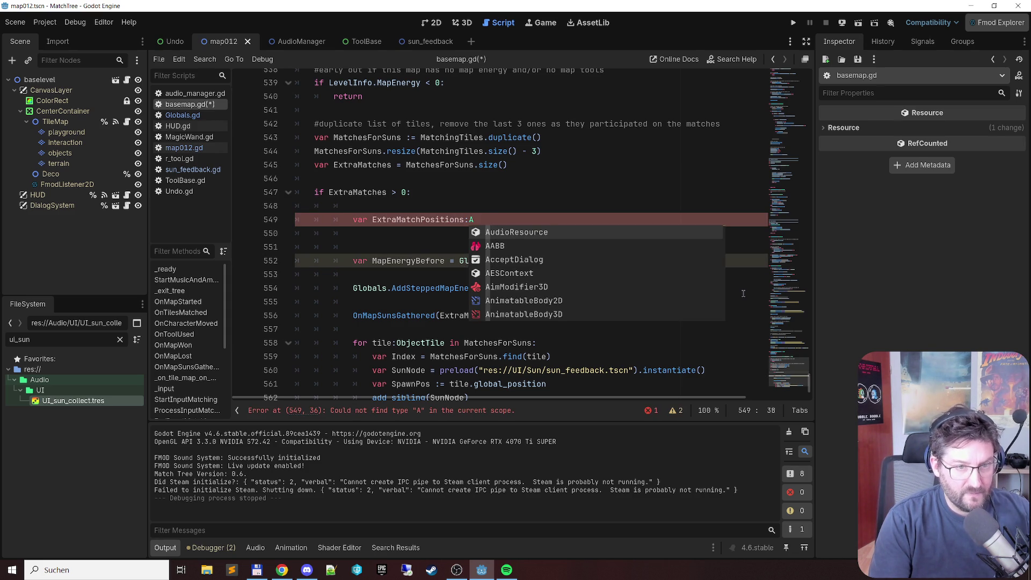
pyautogui.write('[Vecto')
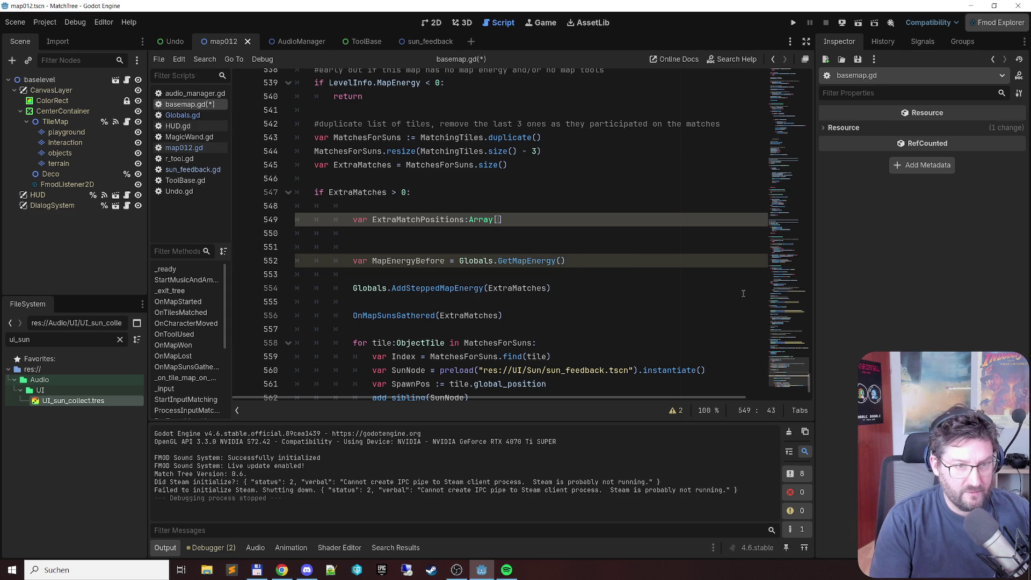
pyautogui.write('r')
pyautogui.press('Return')
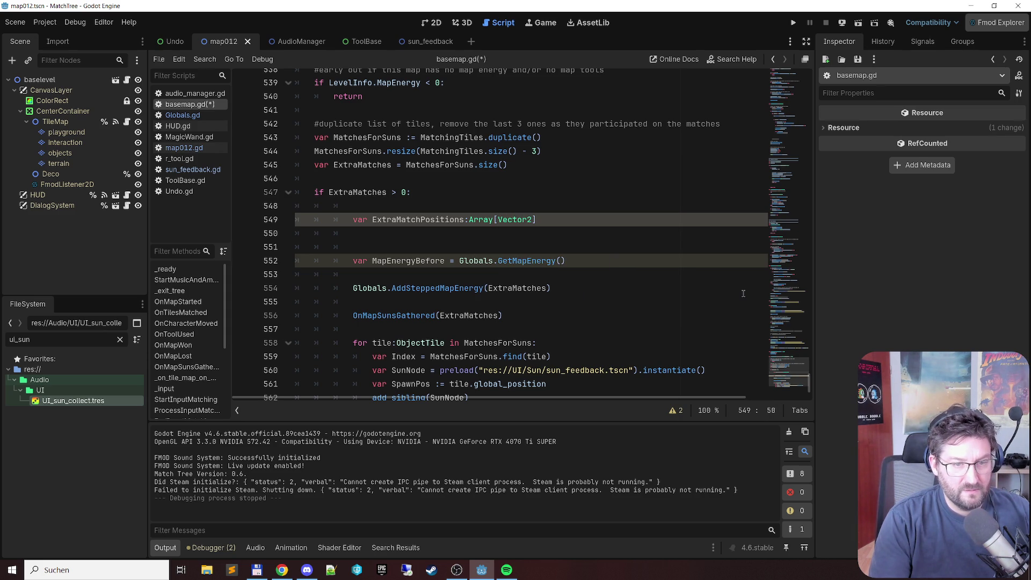
pyautogui.write(']')
pyautogui.press('Return')
pyautogui.press('Down')
pyautogui.press('Down')
pyautogui.press('Down')
pyautogui.press('Down')
pyautogui.press('Down')
pyautogui.press('Down')
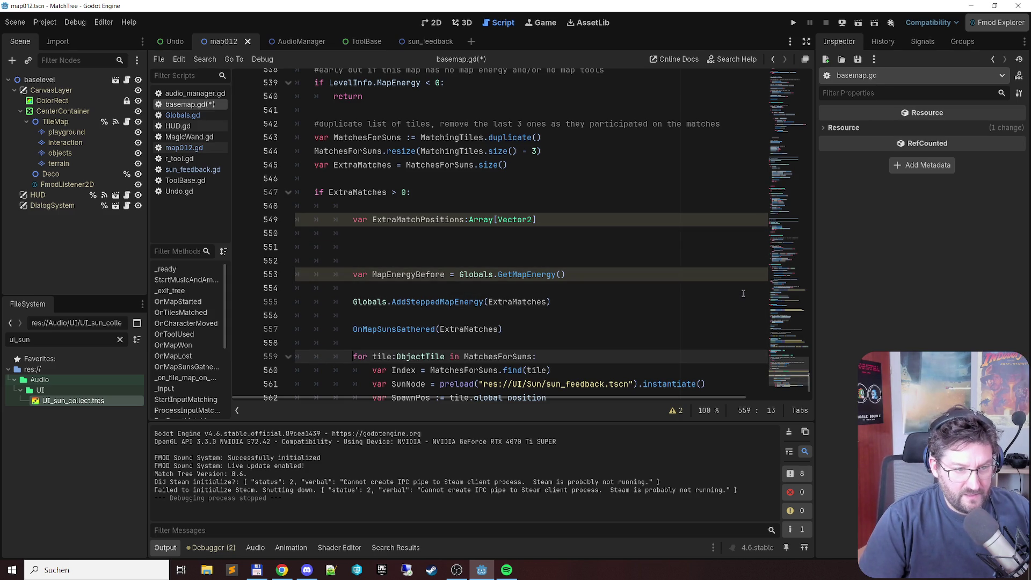
pyautogui.press('Up')
pyautogui.press('Up')
pyautogui.press('Up')
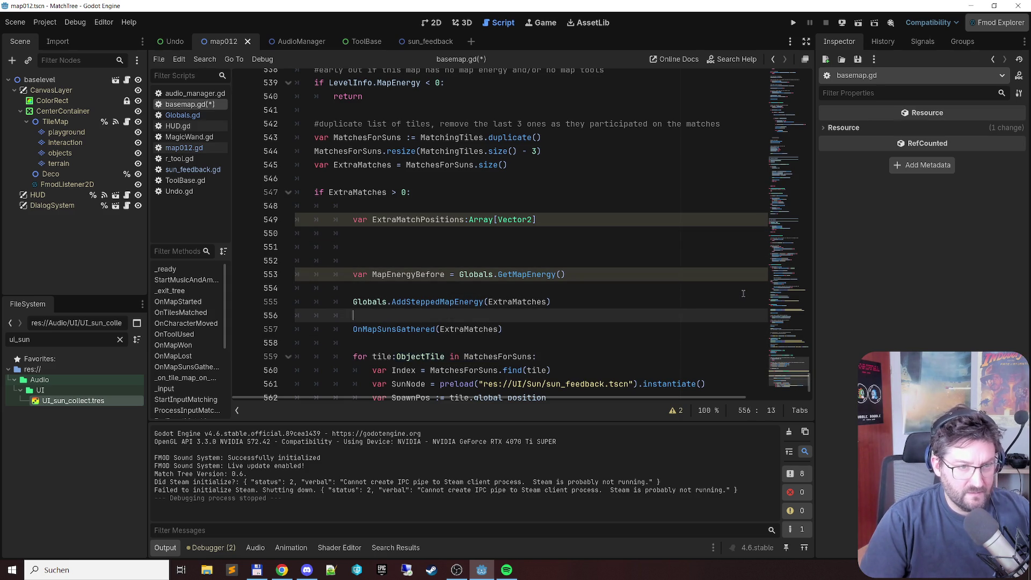
# Step: Paste the 'for tile:ObjectTile in MatchesForSuns:' header and start an ExtraMatchPositions.append call inside it
pyautogui.press('Up')
pyautogui.press('Up')
pyautogui.press('Up')
pyautogui.write('for tile:ObjectTile in MatchesForSuns:')
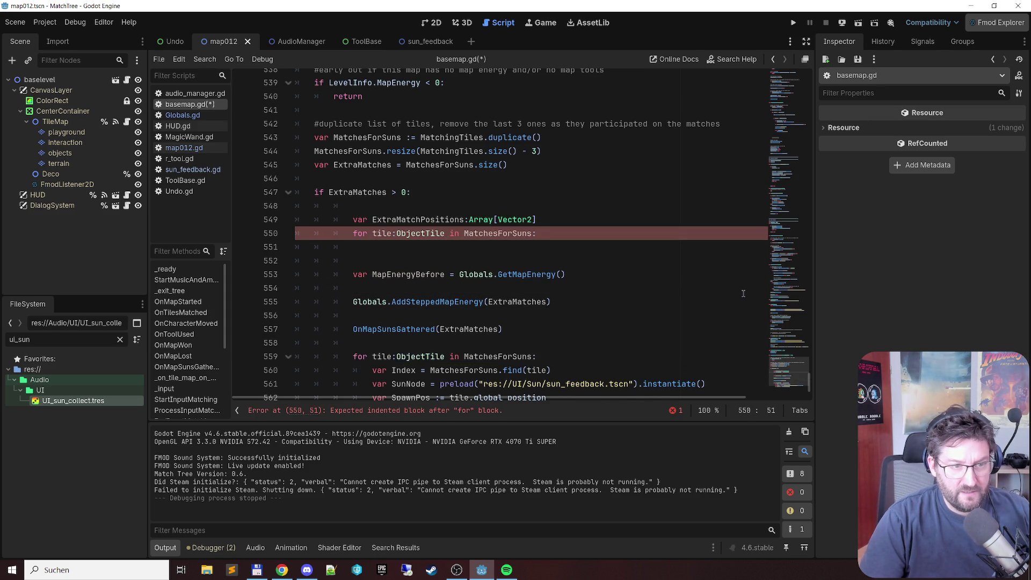
pyautogui.press('Return')
pyautogui.press('Up')
pyautogui.press('Up')
pyautogui.hotkey('ctrl', 'shift', 'Right')
pyautogui.hotkey('ctrl', 'c')
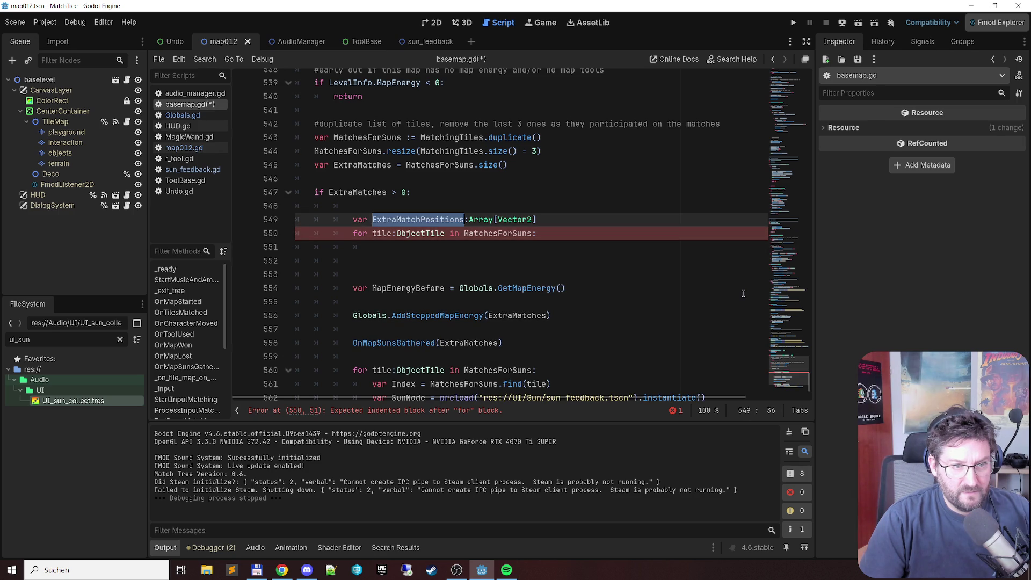
pyautogui.press('Down')
pyautogui.press('Down')
pyautogui.hotkey('ctrl', 'v')
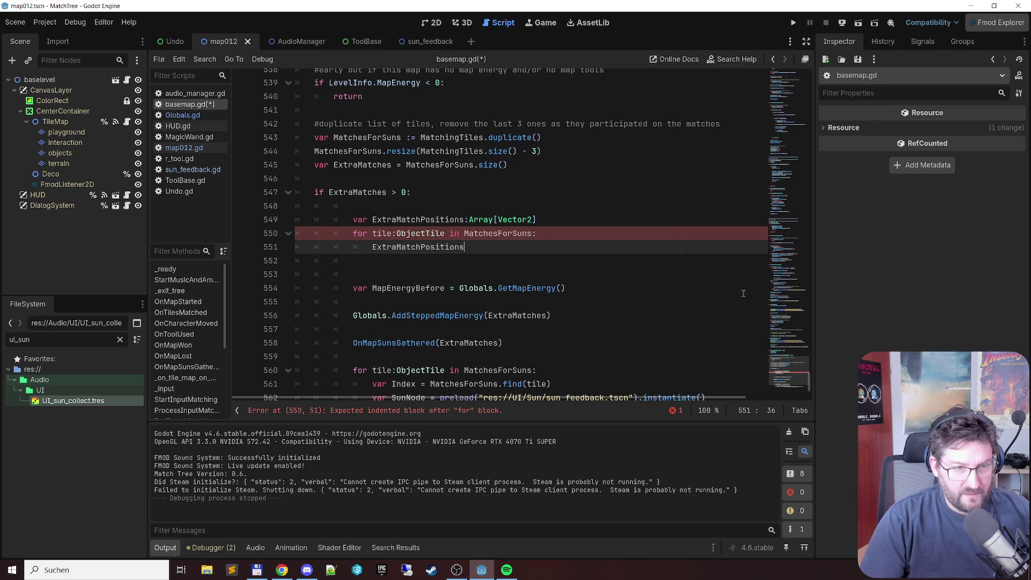
pyautogui.write('.appe')
pyautogui.press('Return')
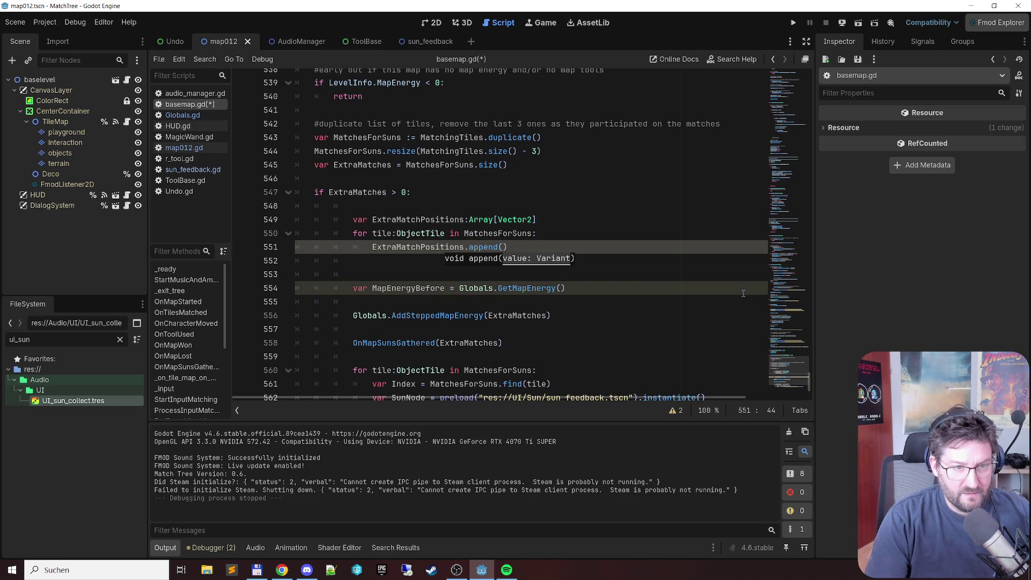
pyautogui.press('Escape')
pyautogui.press('Down')
# Step: Copy tile.global_position from the SpawnPos line into the call, making it ExtraMatchPositions.append(tile.global_position)
pyautogui.scroll(-2, 575, 297)
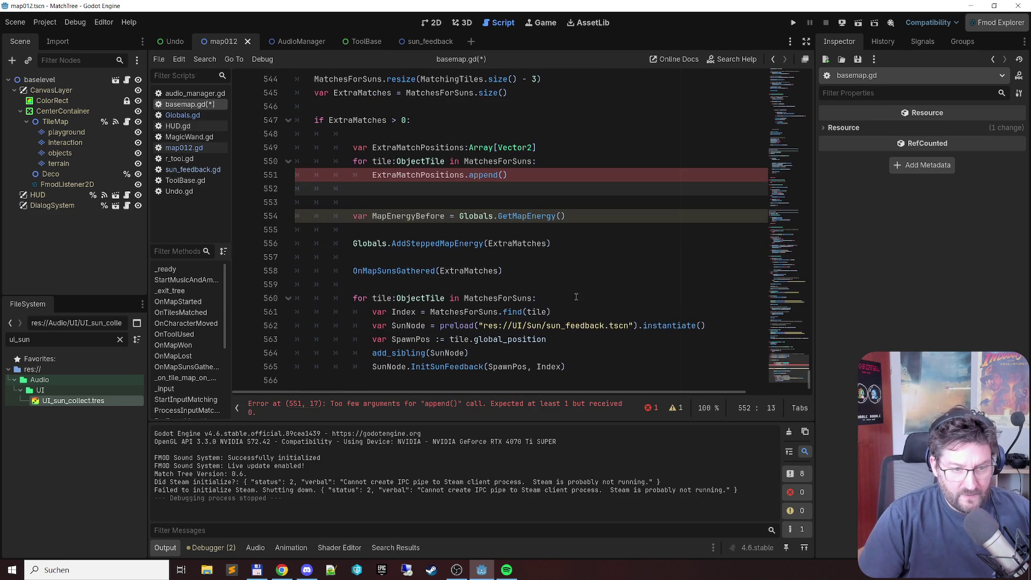
pyautogui.click(592, 333)
pyautogui.hotkey('ctrl', 'shift', 'Left')
pyautogui.hotkey('ctrl', 'shift', 'Left')
pyautogui.hotkey('ctrl', 'shift', 'Left')
pyautogui.hotkey('ctrl', 'shift', 'Right')
pyautogui.hotkey('ctrl', 'shift', 'Right')
pyautogui.hotkey('ctrl', 'shift', 'Right')
pyautogui.hotkey('ctrl', 'shift', 'Left')
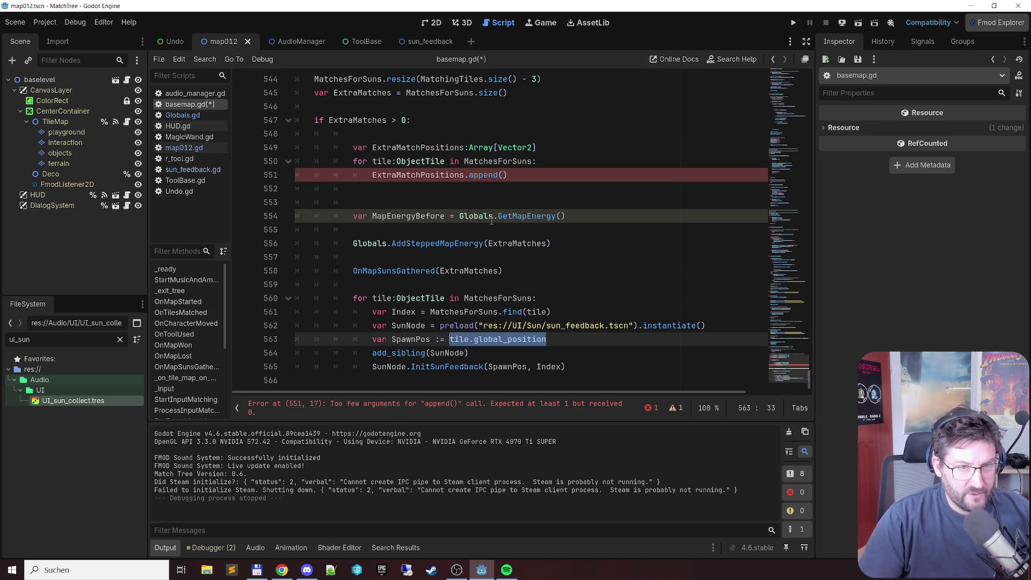
pyautogui.hotkey('ctrl', 'c')
pyautogui.click(499, 176)
pyautogui.hotkey('ctrl', 'v')
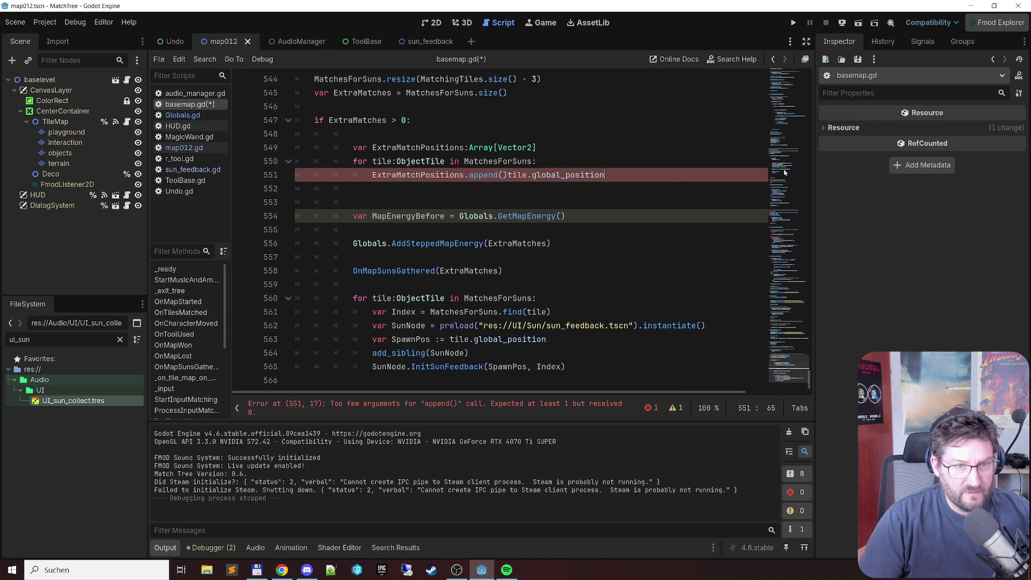
pyautogui.hotkey('ctrl', 'Left')
pyautogui.hotkey('ctrl', 'Left')
pyautogui.press('BackSpace')
pyautogui.press('End')
pyautogui.write(')')
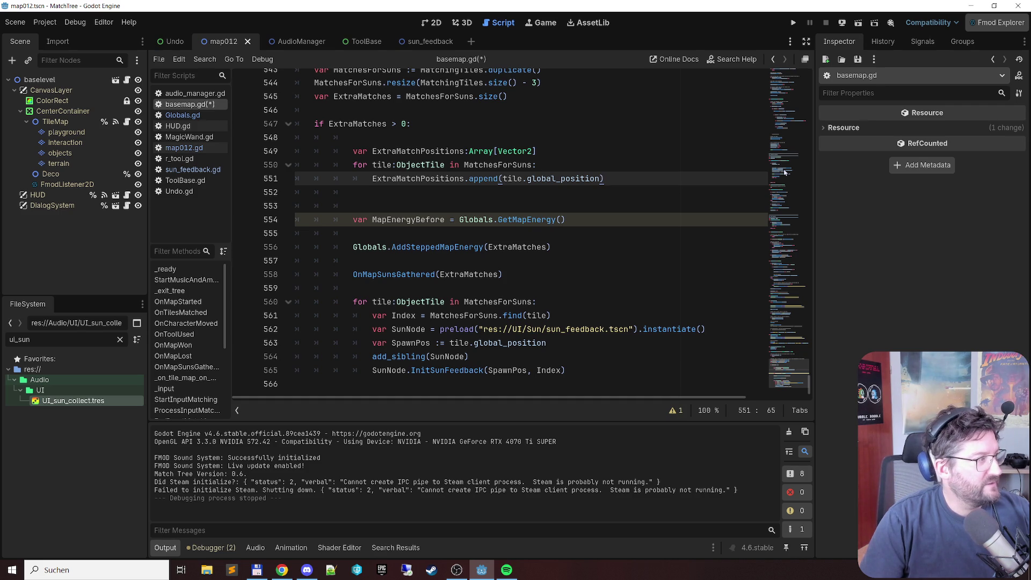
pyautogui.press('Down')
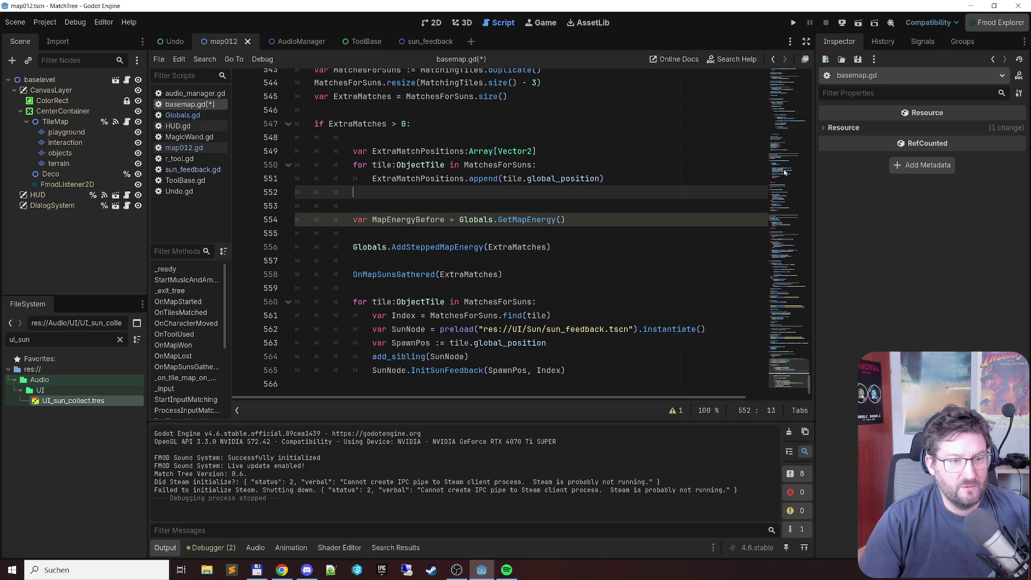
# Step: Add '#create an array with tile positions, as the tiles will be destroyed next tick' above ExtraMatchPositions
pyautogui.press('Down')
pyautogui.press('Down')
pyautogui.press('Down')
pyautogui.press('Up')
pyautogui.press('Up')
pyautogui.press('Up')
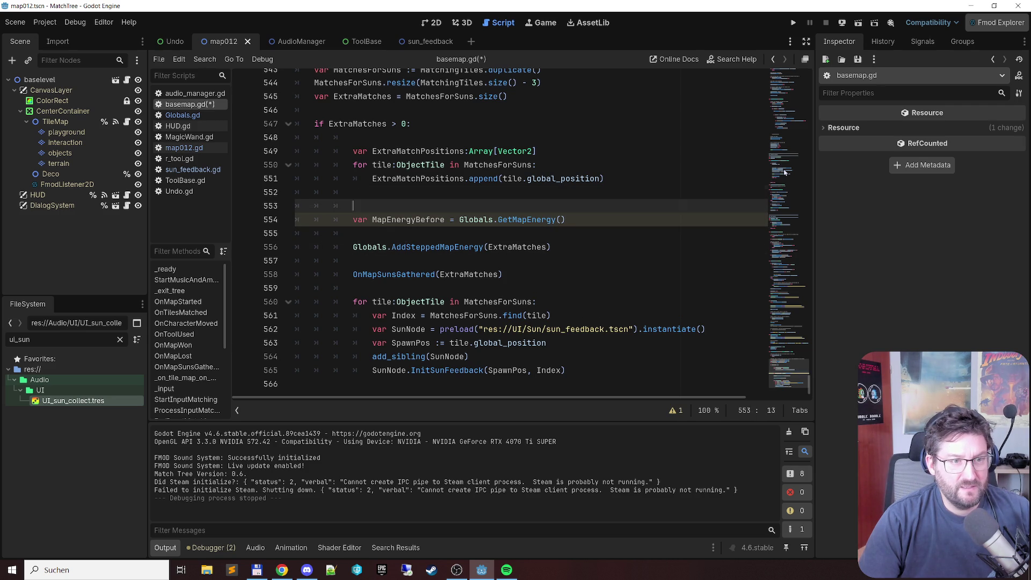
pyautogui.press('Up')
pyautogui.press('Up')
pyautogui.press('End')
pyautogui.press('Up')
pyautogui.press('Up')
pyautogui.press('Up')
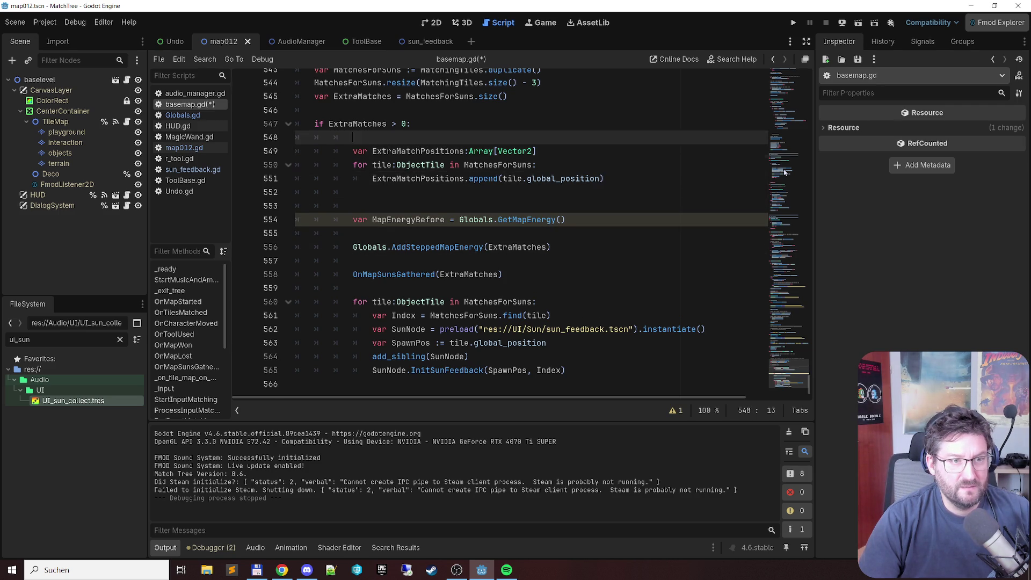
pyautogui.press('Return')
pyautogui.write('#')
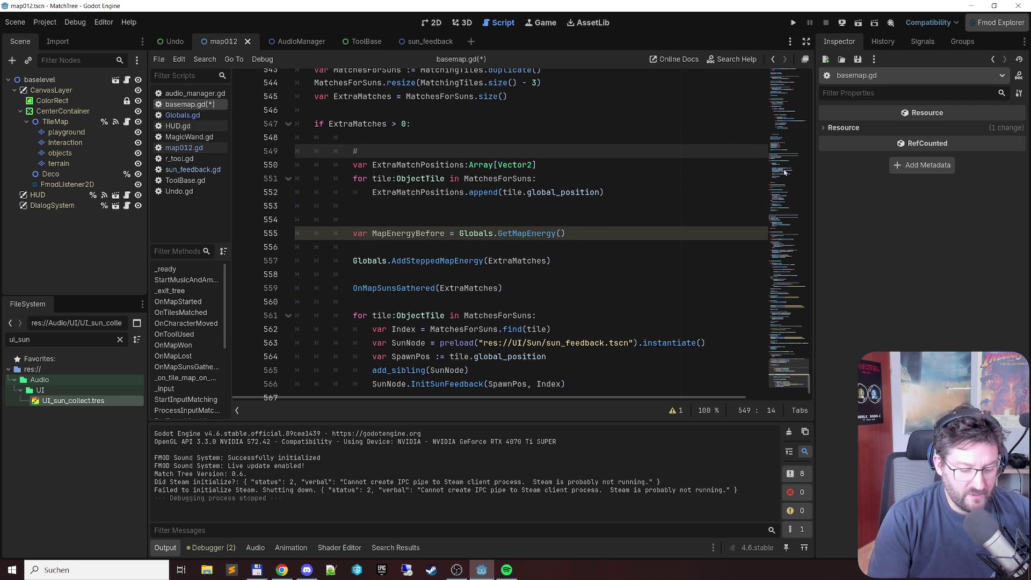
pyautogui.write('create an array with t')
pyautogui.press('BackSpace')
pyautogui.write('iu')
pyautogui.press('BackSpace')
pyautogui.write('le po')
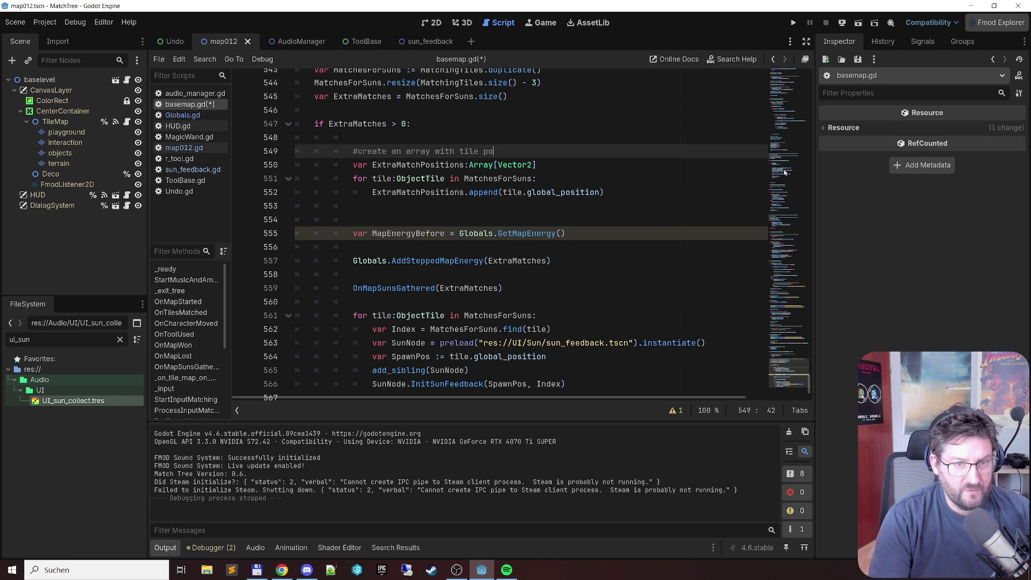
pyautogui.write('sitions, as ')
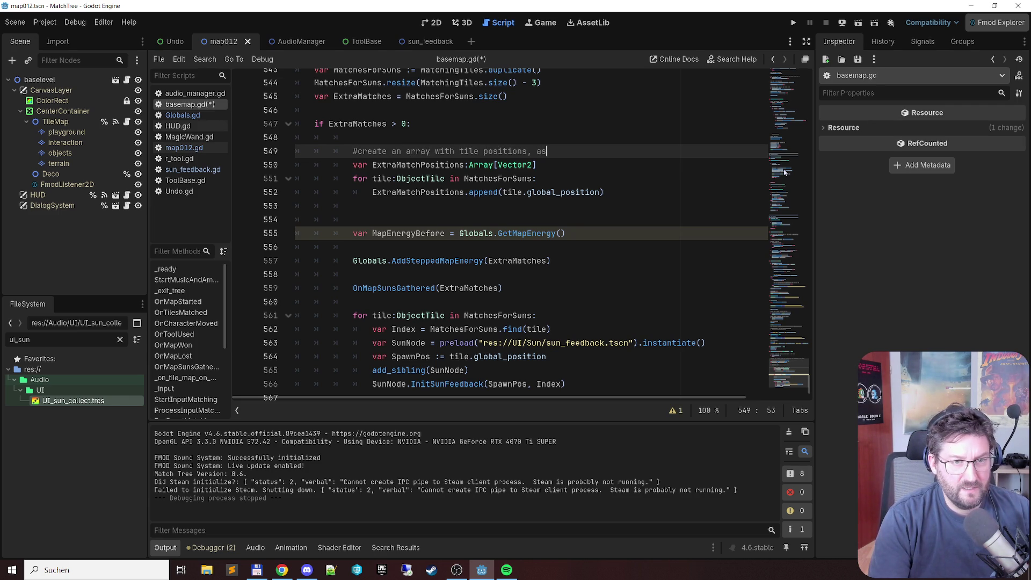
pyautogui.write('the t')
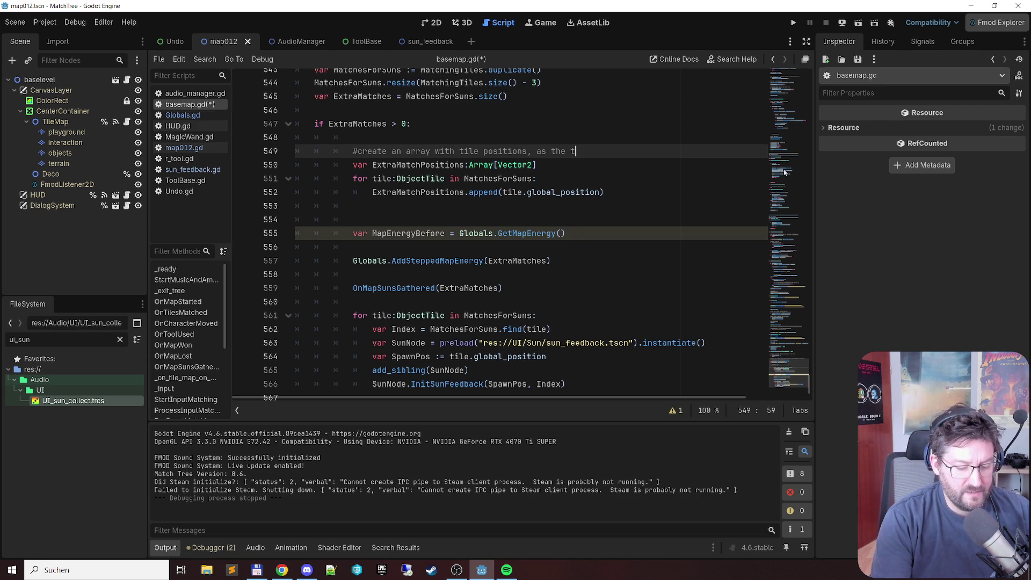
pyautogui.write('iles will be destroyed next tick')
# Step: Insert an empty line after the append loop
pyautogui.press('Down')
pyautogui.press('Down')
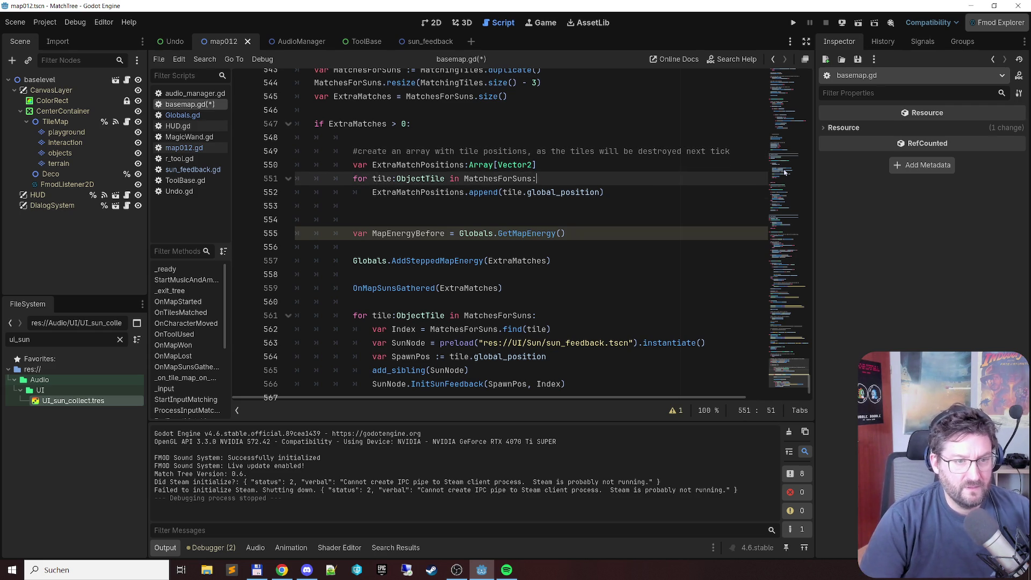
pyautogui.press('Down')
pyautogui.press('Down')
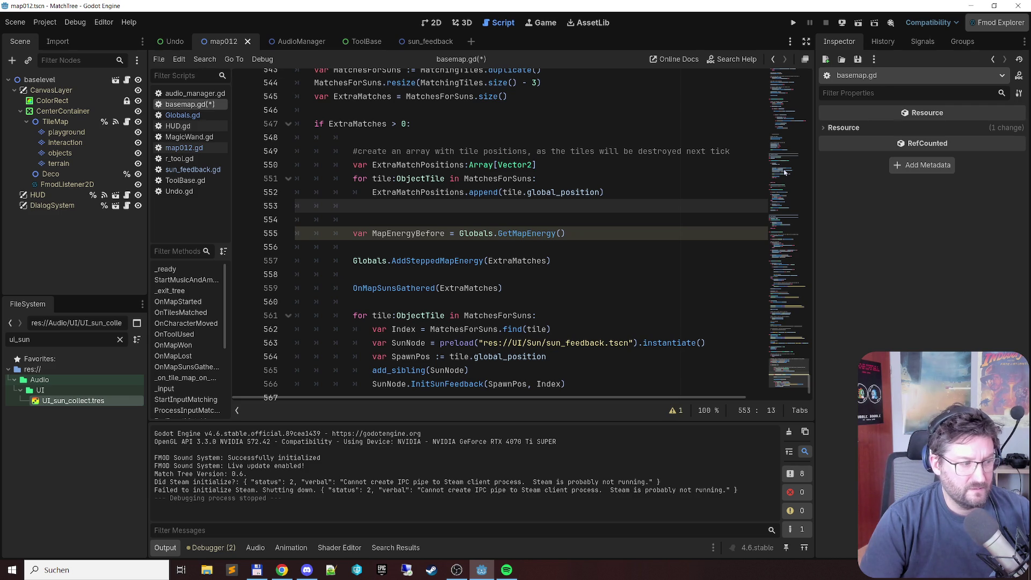
pyautogui.press('Return')
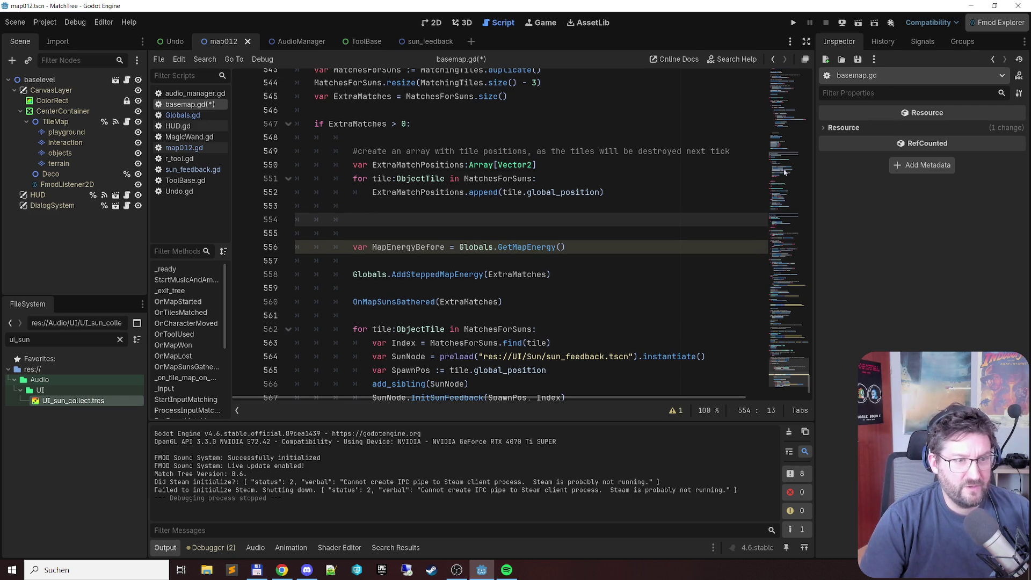
# Step: Add print(str(ExtraMatchPositions)) after the loop and save basemap.gd
pyautogui.write('print(')
pyautogui.write('str(')
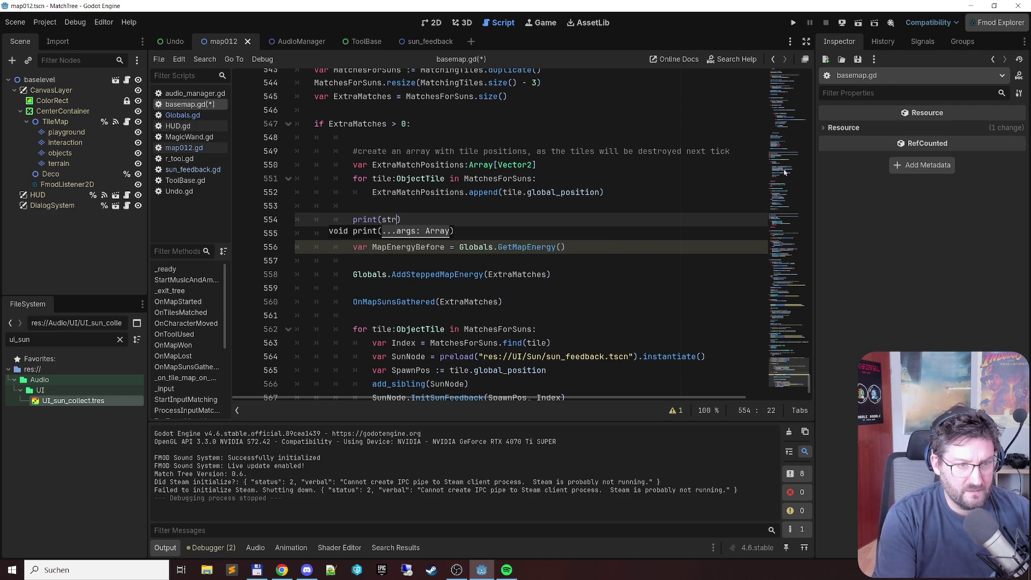
pyautogui.write('Ex')
pyautogui.press('Return')
pyautogui.hotkey('ctrl', 's')
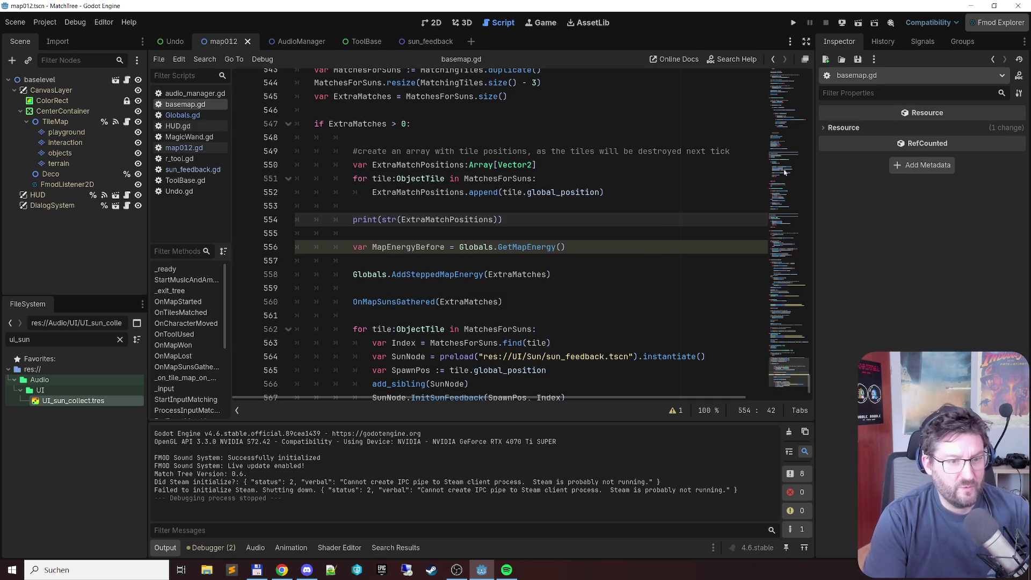
# Step: Run the scene, match a chain of yellow tulips to print the positions, then close the game
pyautogui.press('F6')
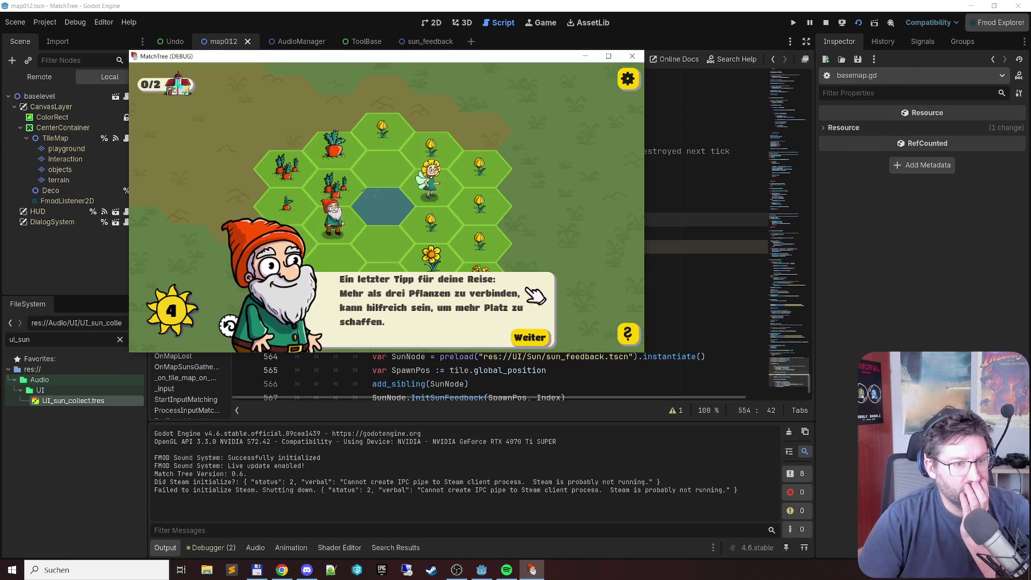
pyautogui.click(392, 163)
pyautogui.moveTo(387, 157)
pyautogui.mouseDown()
pyautogui.moveTo(460, 156)
pyautogui.moveTo(432, 225)
pyautogui.mouseUp()
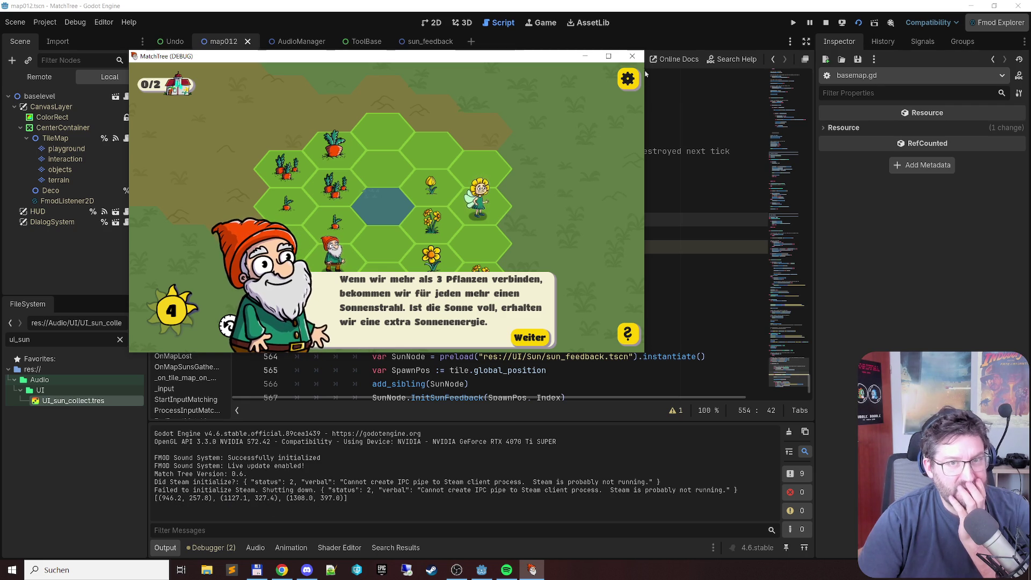
pyautogui.click(633, 60)
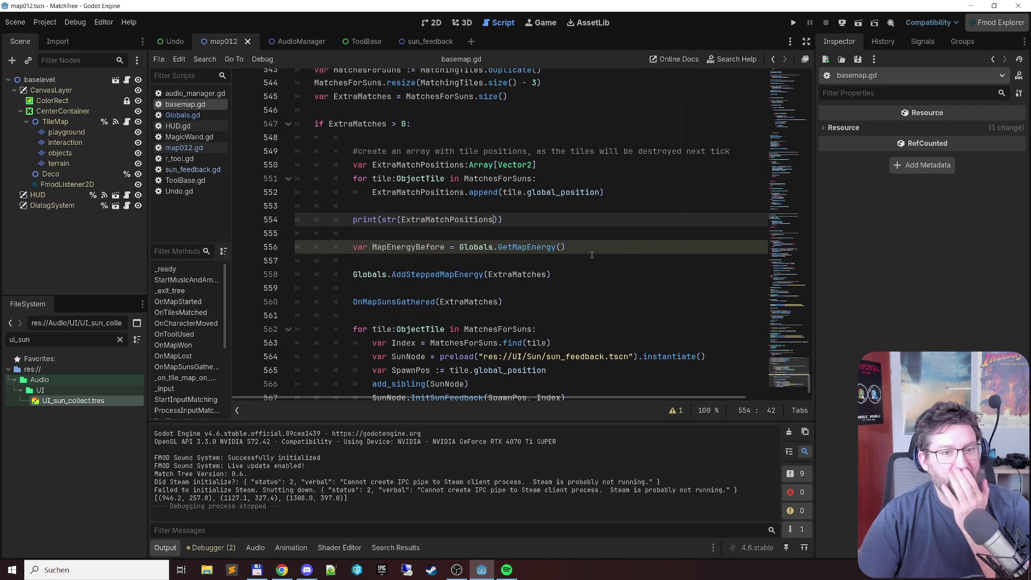
pyautogui.click(597, 213)
# Step: Delete the temporary print(str(ExtraMatchPositions)) line
pyautogui.press('Down')
pyautogui.hotkey('shift', 'End')
pyautogui.press('Delete')
# Step: Move the sun-spawning loop to just below the ExtraMatchPositions collecting loop
pyautogui.press('Down')
pyautogui.press('Down')
pyautogui.press('Down')
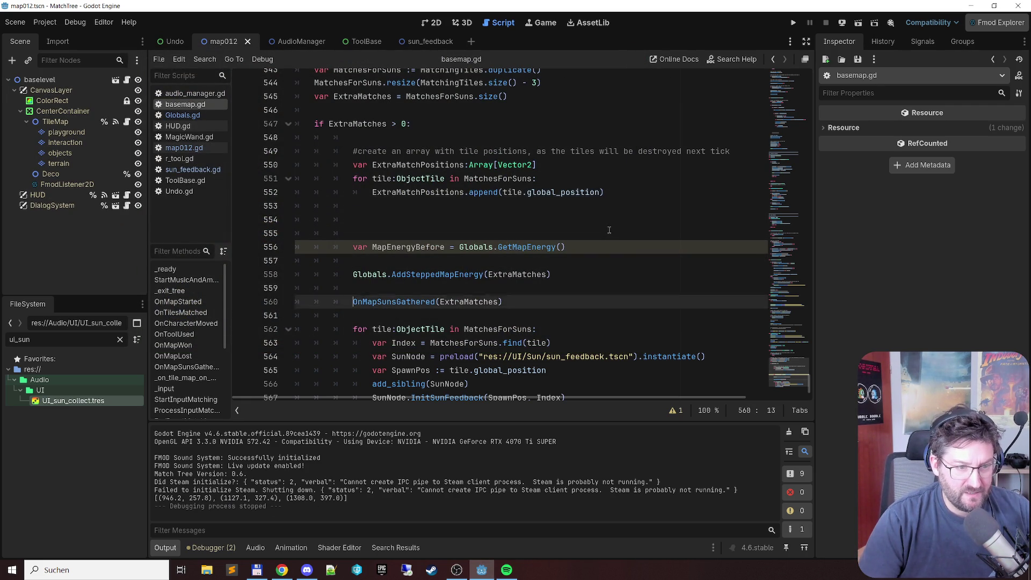
pyautogui.press('Up')
pyautogui.scroll(-1, 609, 230)
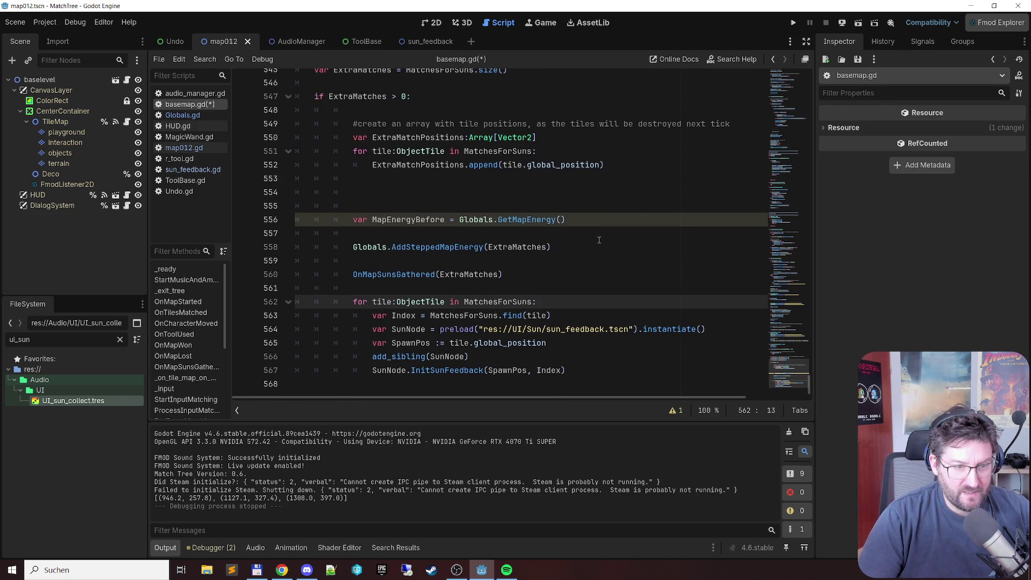
pyautogui.keyDown('shift'); pyautogui.click(608, 371); pyautogui.keyUp('shift')
pyautogui.press('Delete')
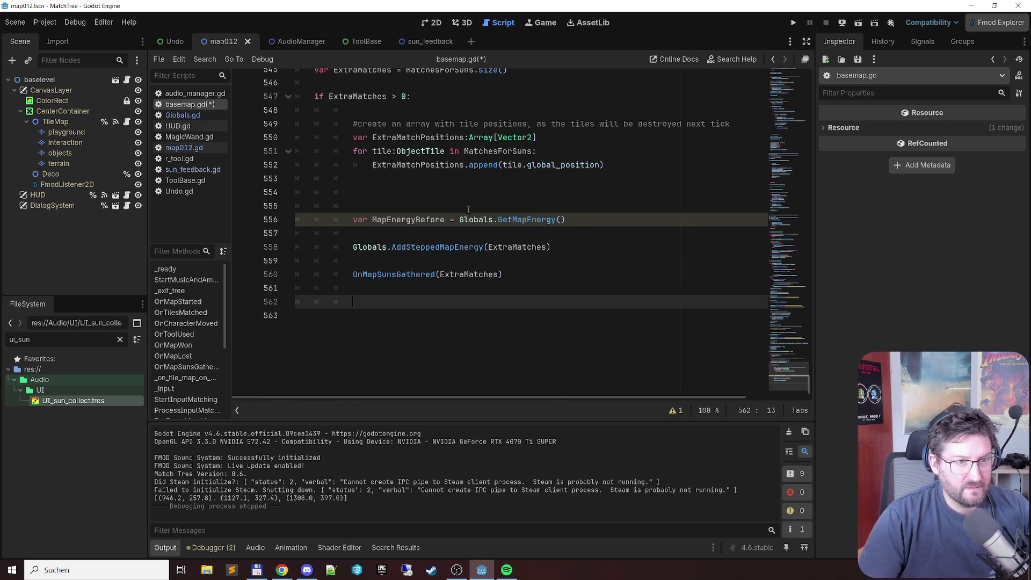
pyautogui.click(462, 179)
pyautogui.press('Return')
pyautogui.press('Return')
pyautogui.press('Up')
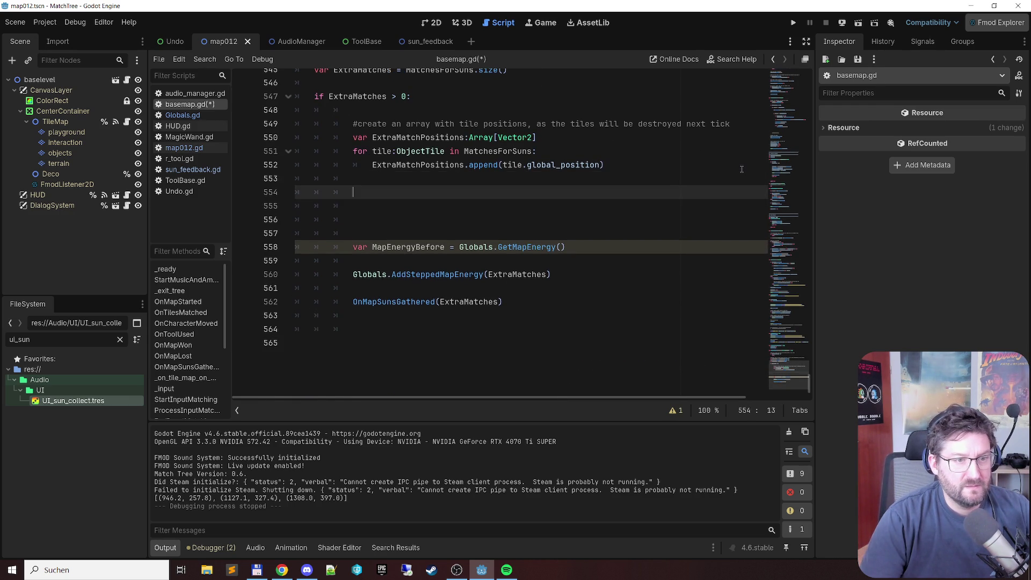
pyautogui.write('for tile:ObjectTile in MatchesForSuns: \t\t\t\tvar Index = MatchesForSuns.find(tile) \t\t\t\tvar SunNode = preload("res://UI/Sun/sun_feedback.tscn").instantiate() \t\t\t\tvar SpawnPos := tile.global_position \t\t\t\tadd_sibling(SunNode) \t\t\t\tSunNode.InitSunFeedback(SpawnPos, Index)')
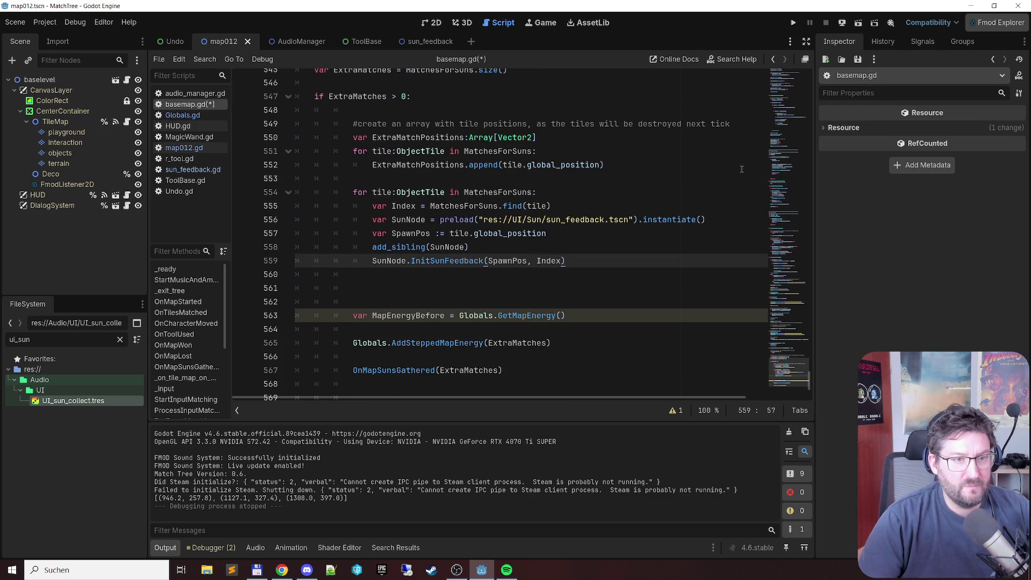
pyautogui.scroll(3, 426, 261)
pyautogui.scroll(-2, 408, 282)
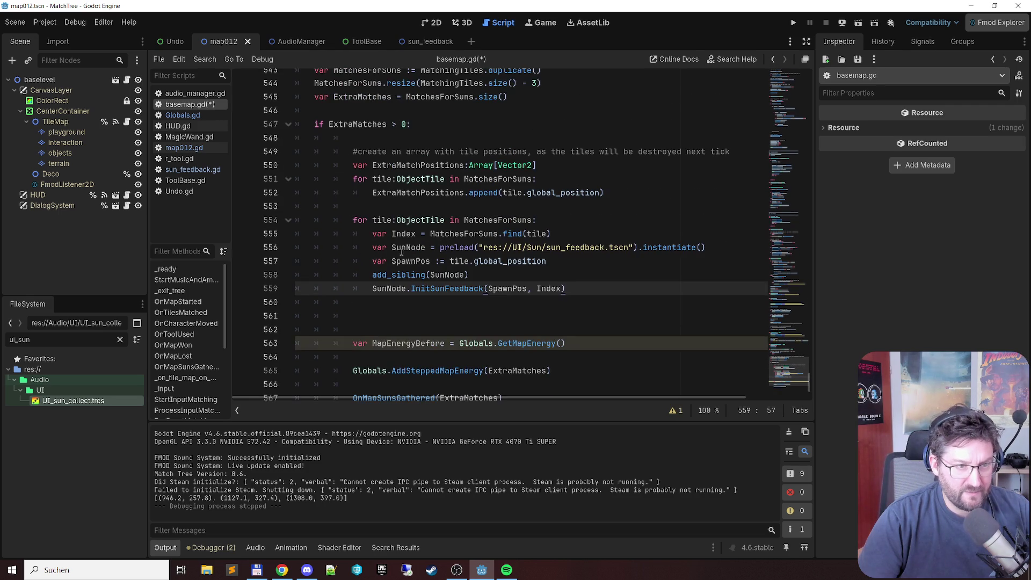
# Step: Rename the moved loop's variable to tile_pos with type Vector2
pyautogui.doubleClick(384, 220)
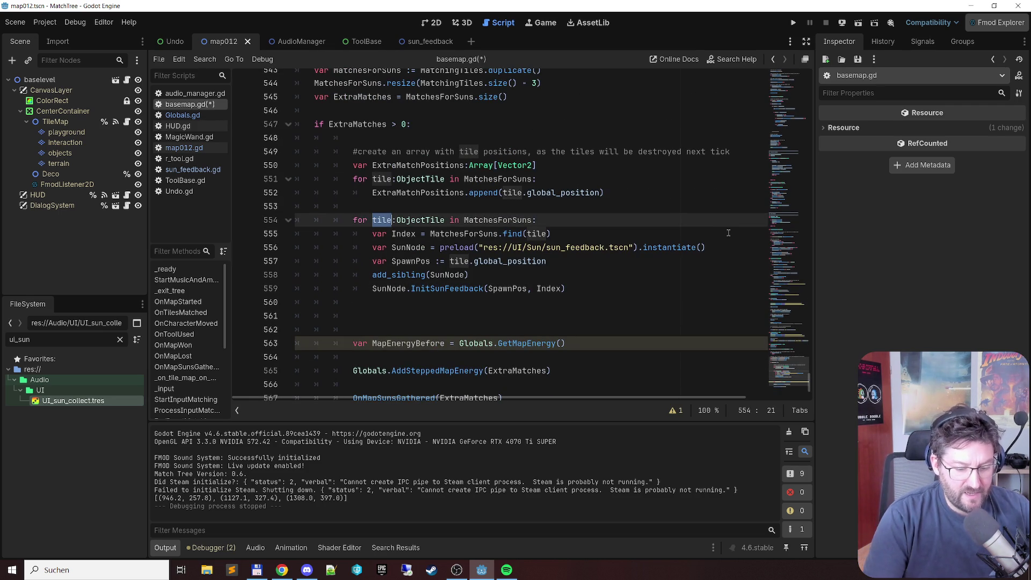
pyautogui.write('position')
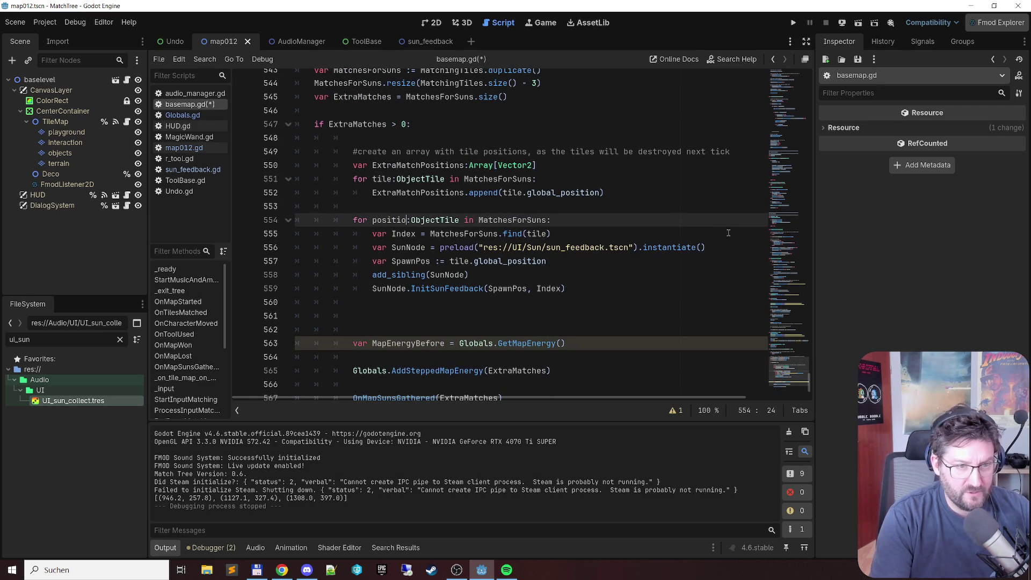
pyautogui.hotkey('ctrl', 'shift', 'Left')
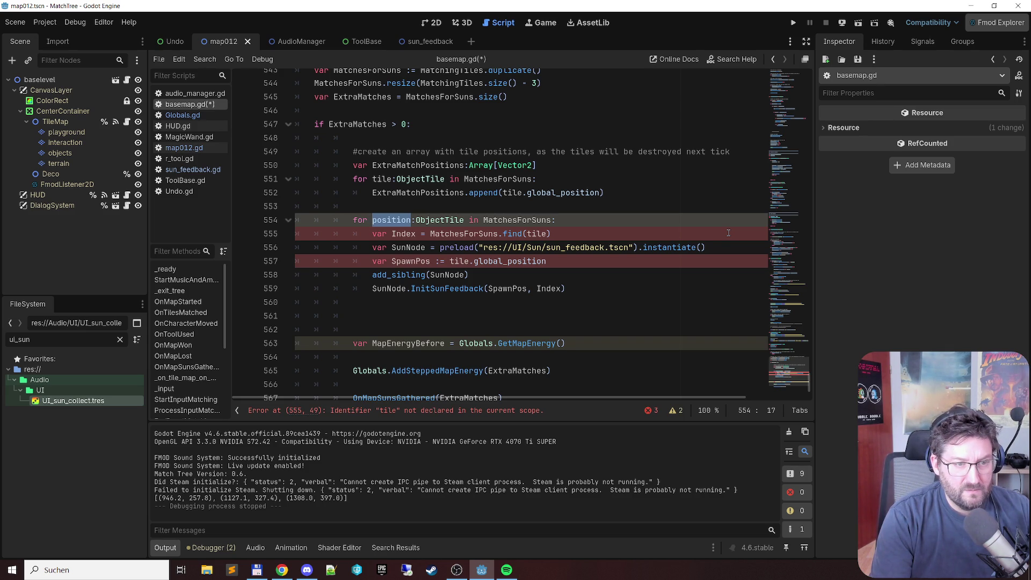
pyautogui.write('tile_po')
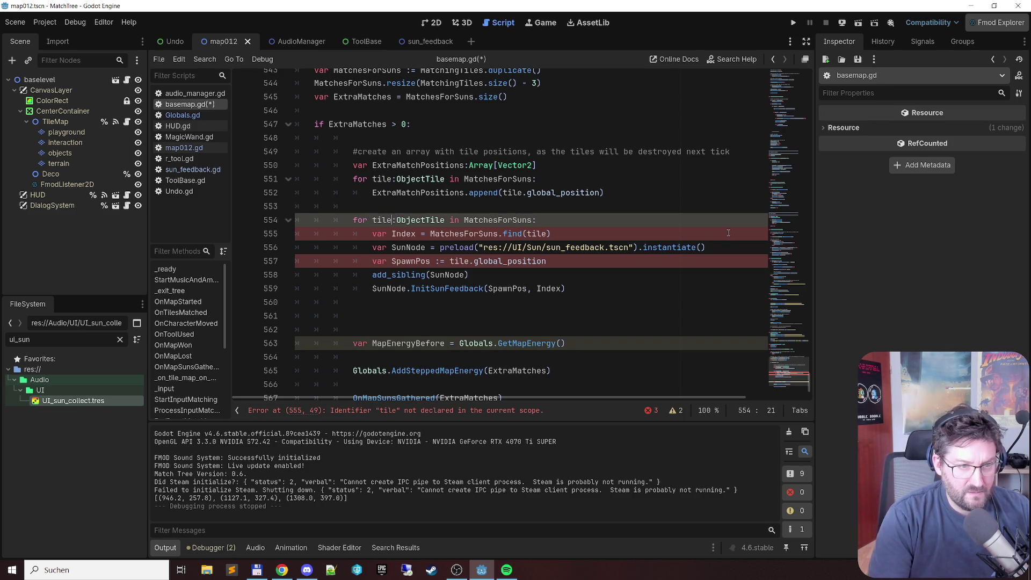
pyautogui.write('s')
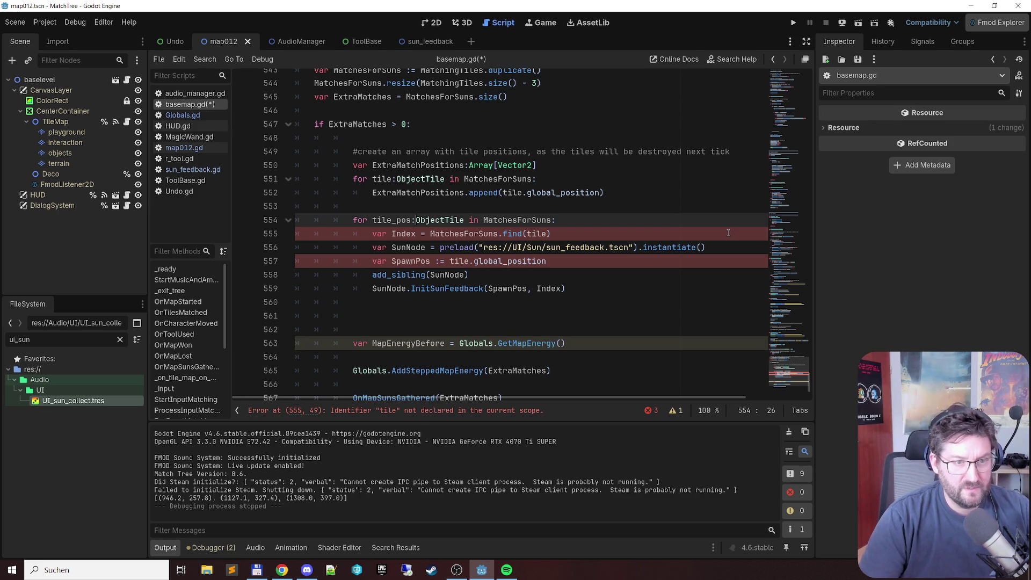
pyautogui.press('Right')
pyautogui.hotkey('ctrl', 'shift', 'Right')
pyautogui.write('Vector2')
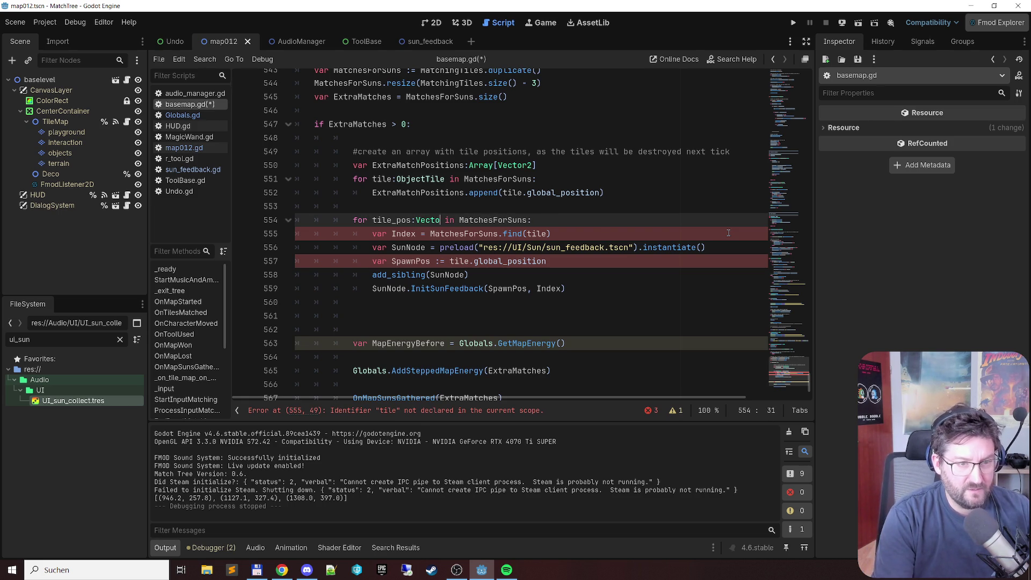
pyautogui.press('Escape')
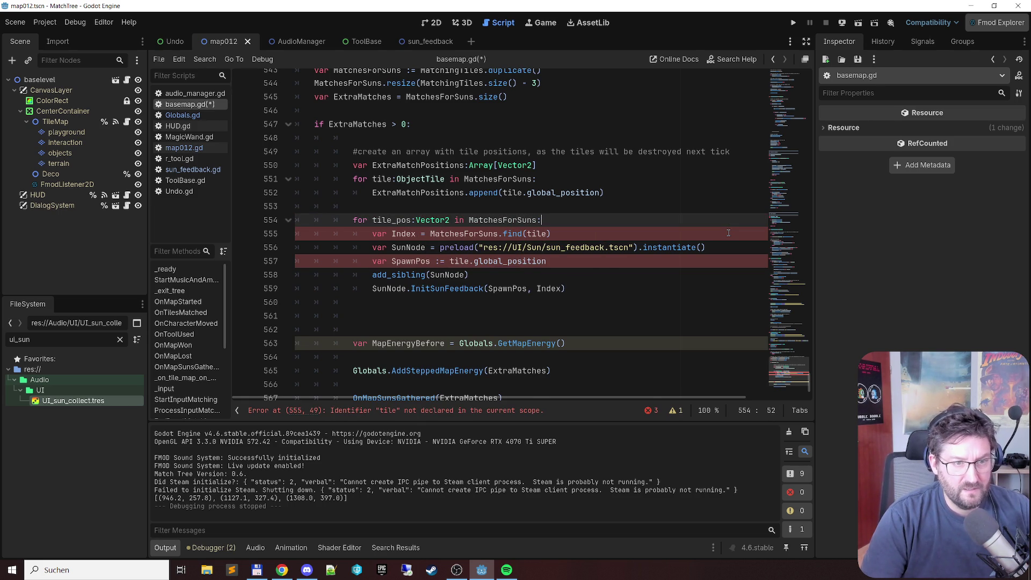
# Step: Make the sun-spawning loop iterate over ExtraMatchPositions instead of MatchesForSuns
pyautogui.press('Up')
pyautogui.press('Up')
pyautogui.press('Up')
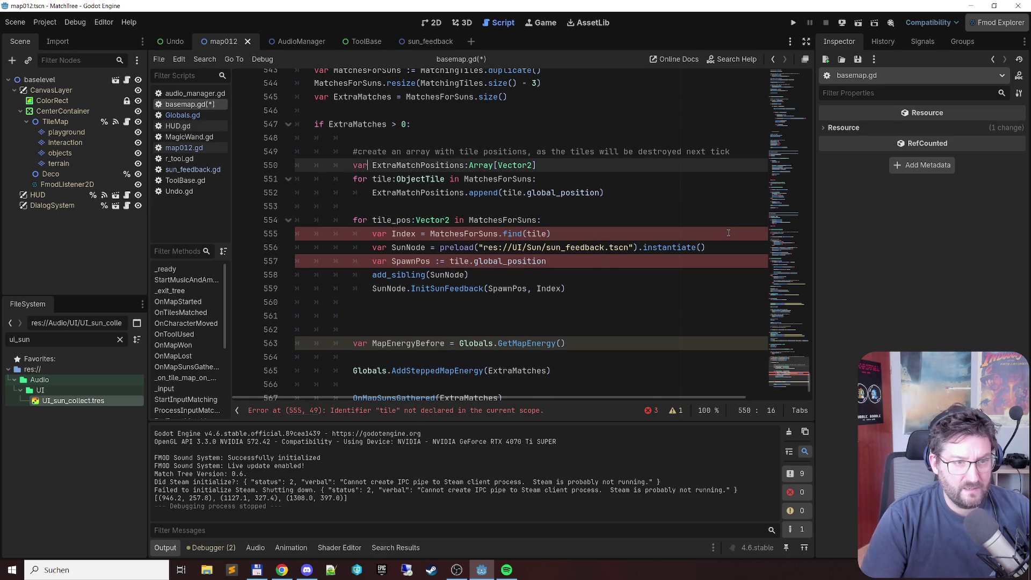
pyautogui.hotkey('ctrl', 'Right')
pyautogui.press('Down')
pyautogui.press('Down')
pyautogui.press('Down')
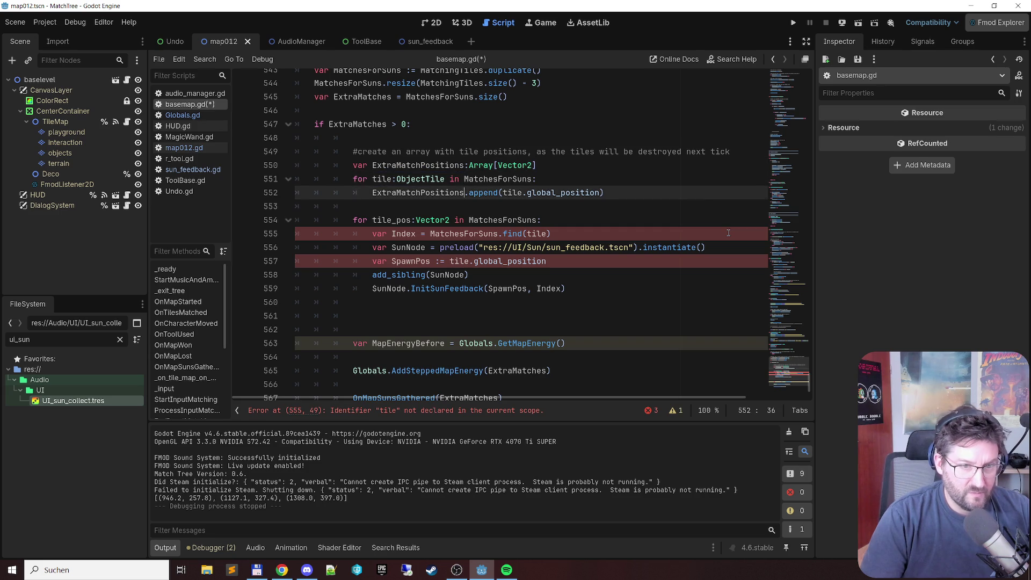
pyautogui.press('End')
pyautogui.press('Up')
pyautogui.press('Left')
pyautogui.hotkey('ctrl', 'shift', 'Left')
pyautogui.write('ExtraMatchPositions')
# Step: Compute Index with ExtraMatchPositions.find(tile_pos) instead of MatchesForSuns.find(tile)
pyautogui.press('Down')
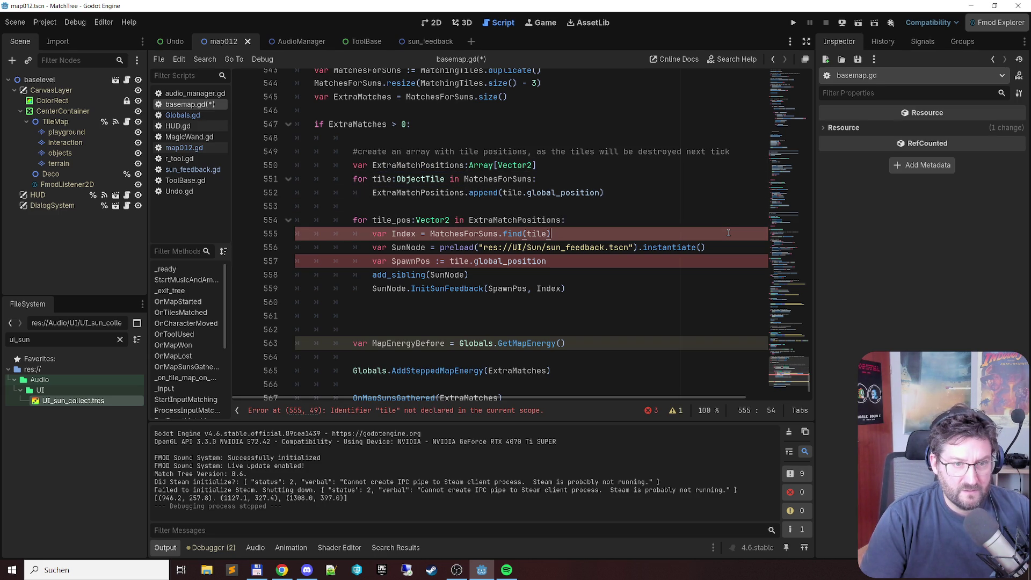
pyautogui.press('Left')
pyautogui.write('_pos')
pyautogui.press('Up')
pyautogui.press('Left')
pyautogui.hotkey('ctrl', 'shift', 'Left')
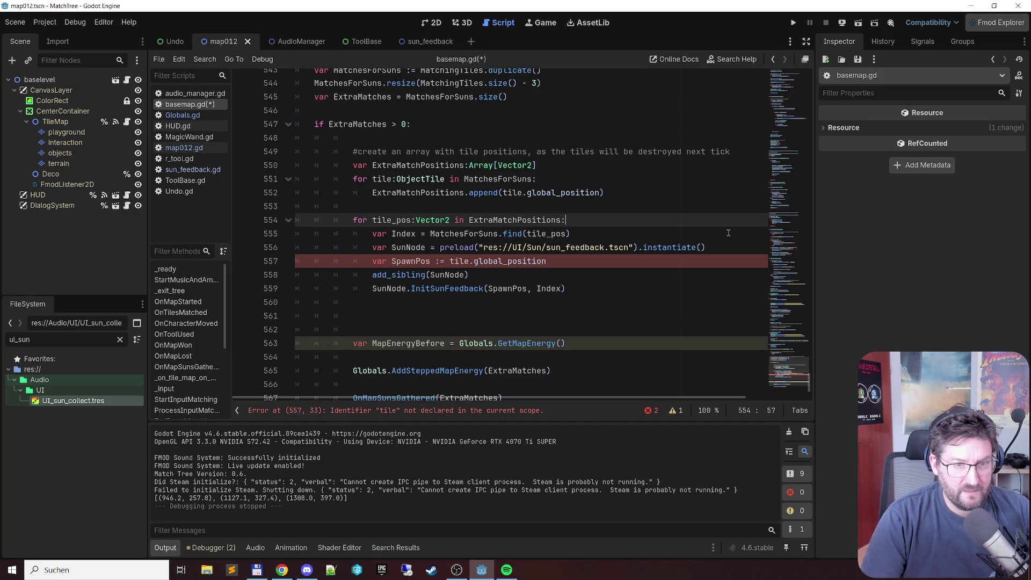
pyautogui.hotkey('ctrl', 'c')
pyautogui.press('Down')
pyautogui.hotkey('ctrl', 'Right')
pyautogui.hotkey('ctrl', 'shift', 'Left')
pyautogui.hotkey('ctrl', 'v')
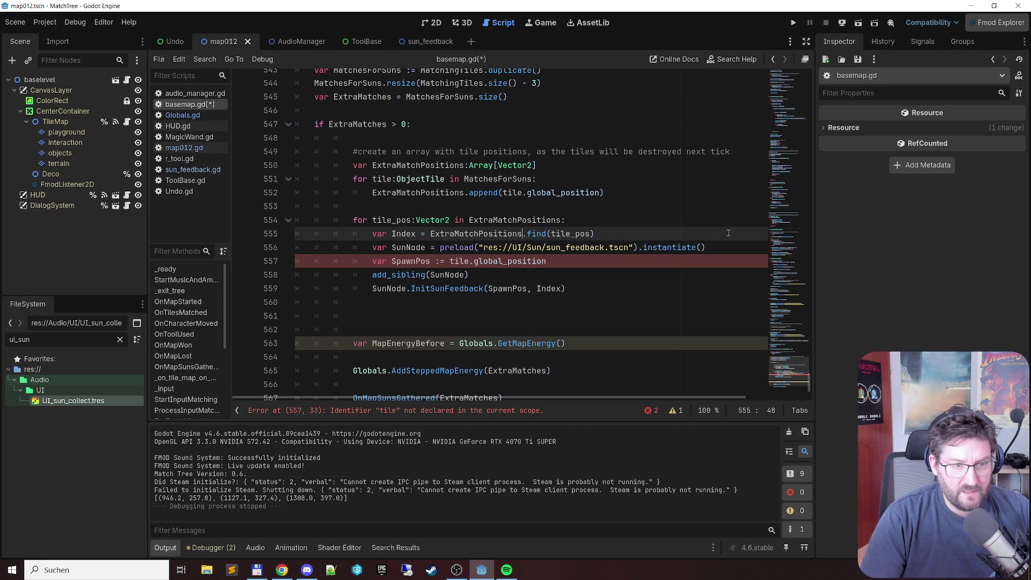
# Step: Set SpawnPos to tile_pos instead of tile.global_position, clearing the script error
pyautogui.press('Down')
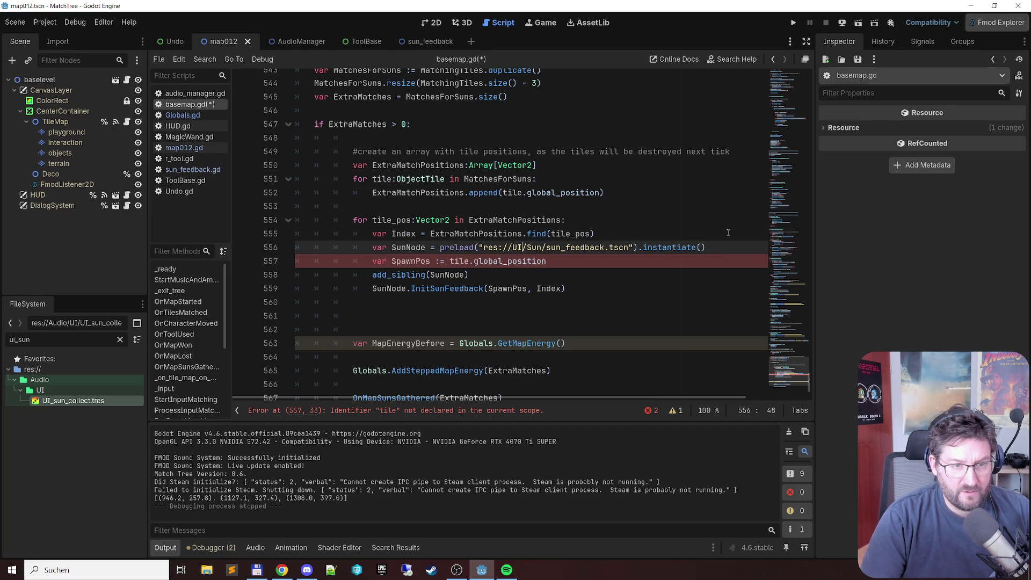
pyautogui.press('Down')
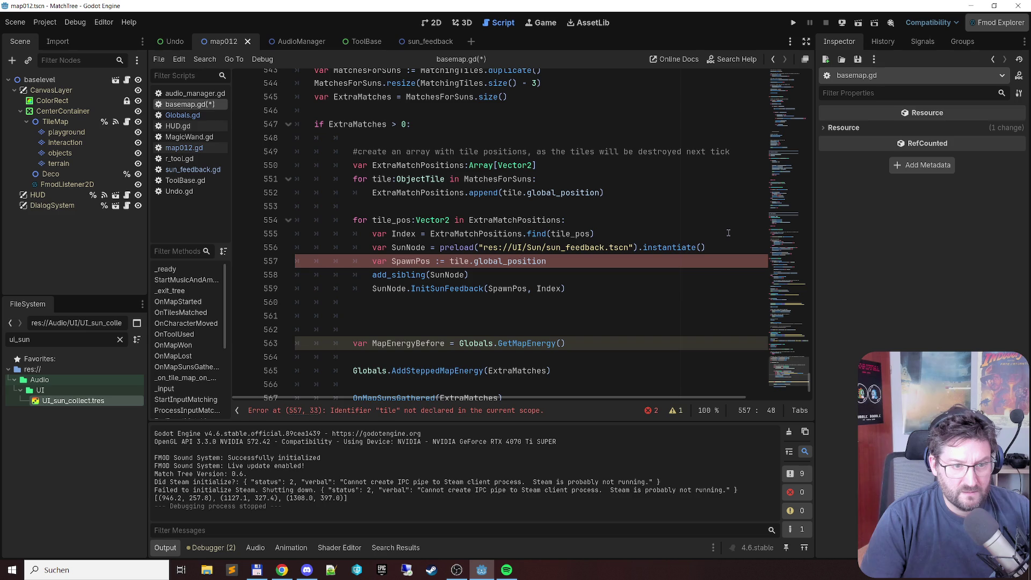
pyautogui.hotkey('ctrl', 'shift', 'Left')
pyautogui.hotkey('ctrl', 'shift', 'Left')
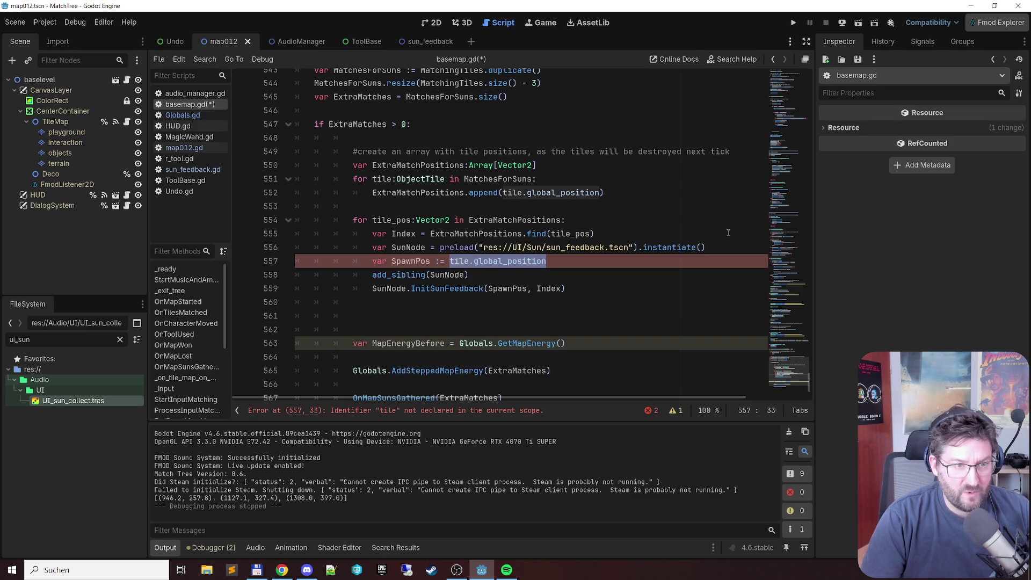
pyautogui.write('tile')
pyautogui.press('Return')
pyautogui.press('Down')
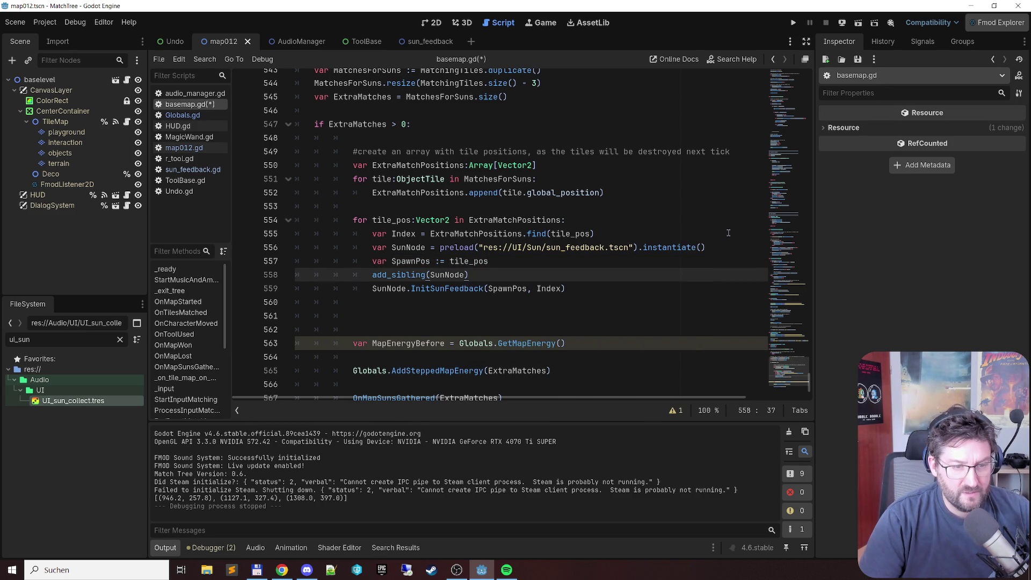
pyautogui.press('Down')
pyautogui.press('Down')
pyautogui.press('Up')
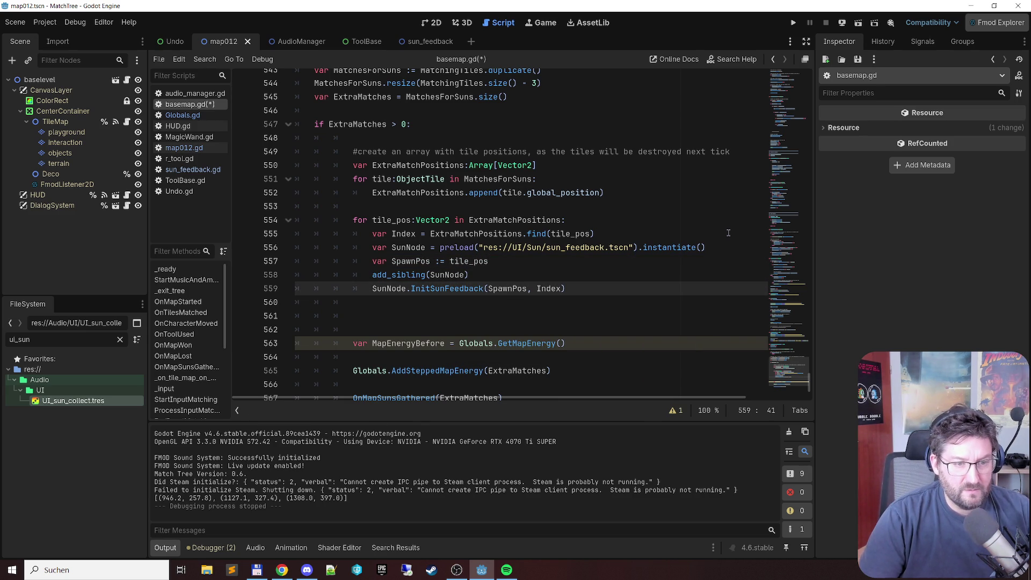
# Step: Open sun_feedback.gd and comment out the visible = false line 13
pyautogui.click(450, 289)
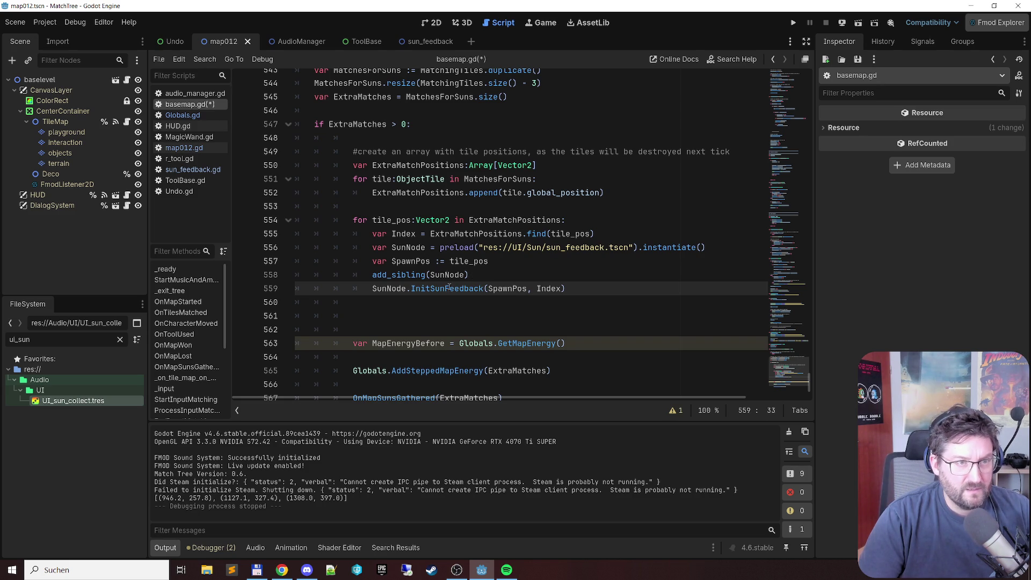
pyautogui.click(192, 169)
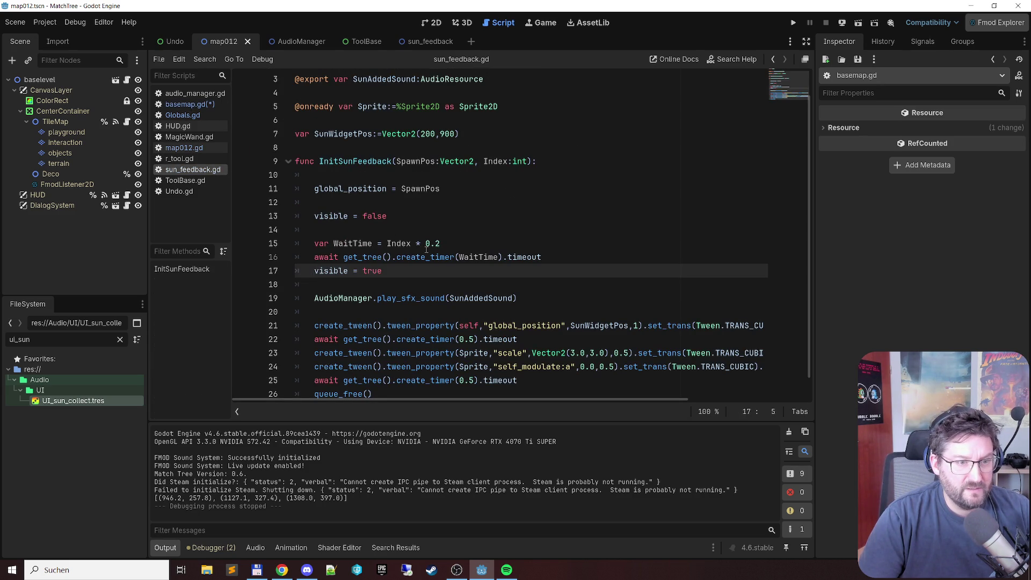
pyautogui.click(417, 216)
pyautogui.press('Home')
pyautogui.write('#')
pyautogui.press('Down')
pyautogui.press('Down')
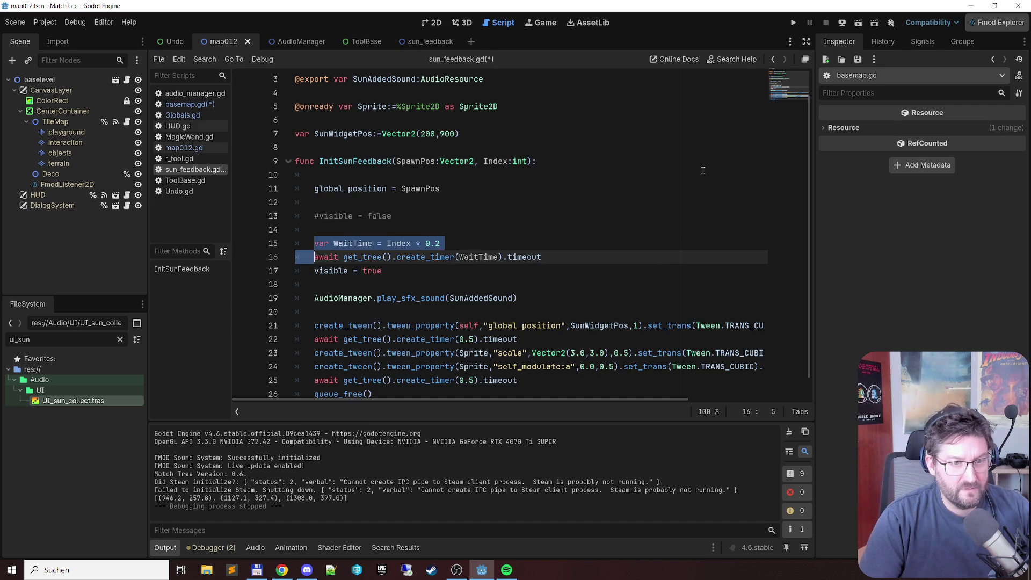
# Step: Comment out the WaitTime, await and visible = true lines, then save the scripts
pyautogui.hotkey('shift', 'Down')
pyautogui.hotkey('shift', 'End')
pyautogui.press('Down')
pyautogui.press('Up')
pyautogui.press('Up')
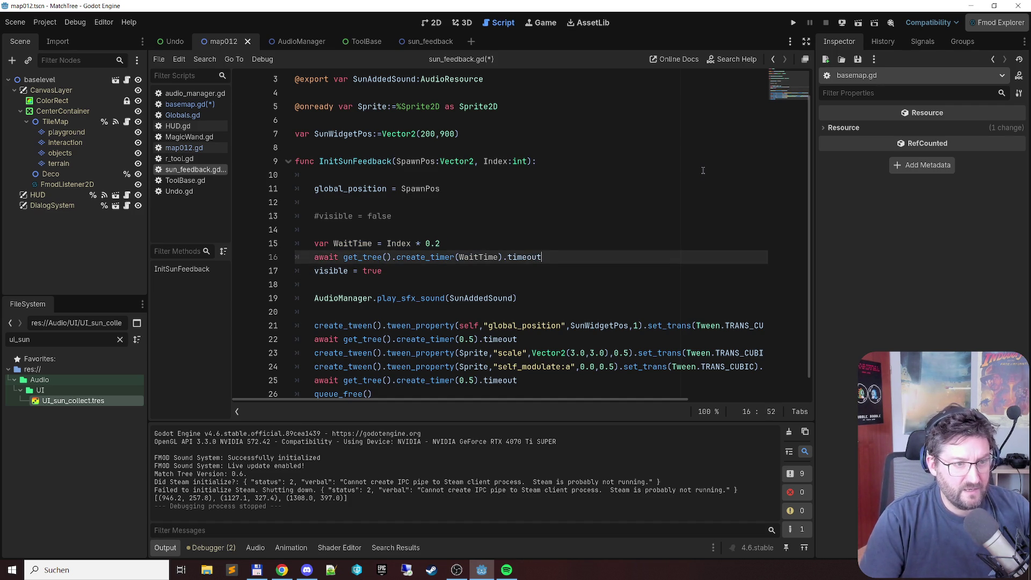
pyautogui.press('Home')
pyautogui.write('#')
pyautogui.press('Down')
pyautogui.press('Home')
pyautogui.write('#')
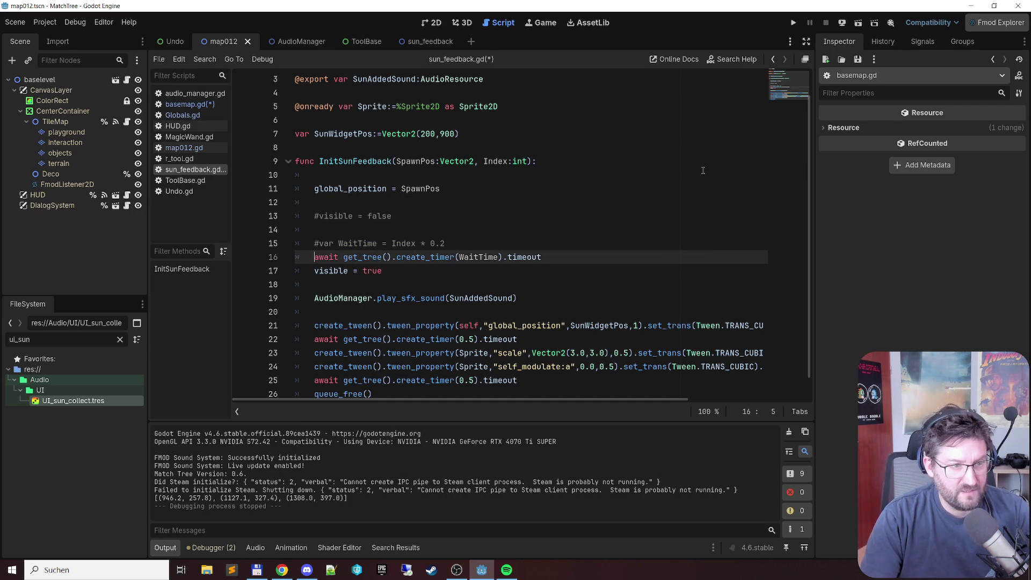
pyautogui.press('Down')
pyautogui.press('Home')
pyautogui.write('#')
pyautogui.hotkey('ctrl', 's')
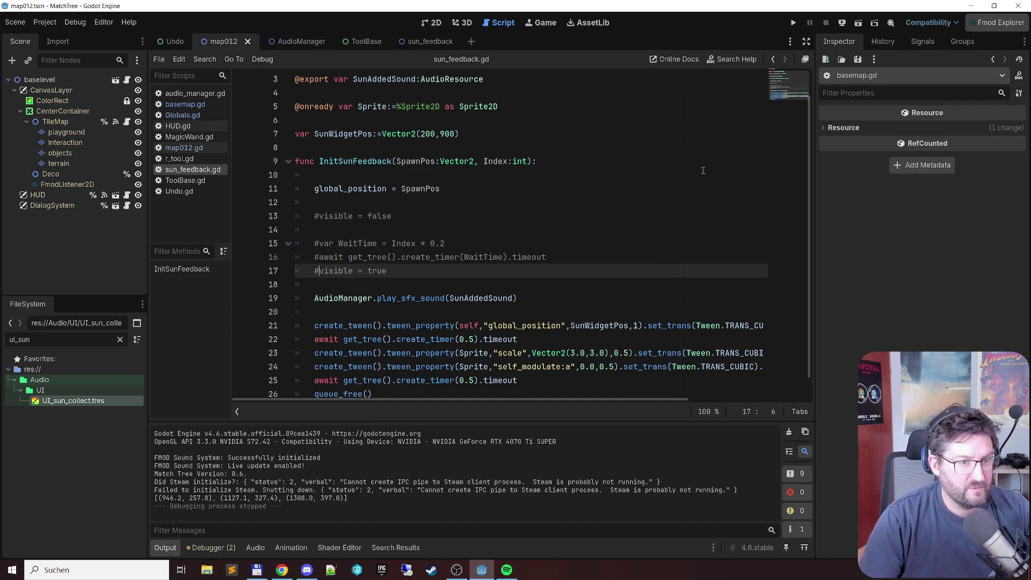
pyautogui.click(203, 107)
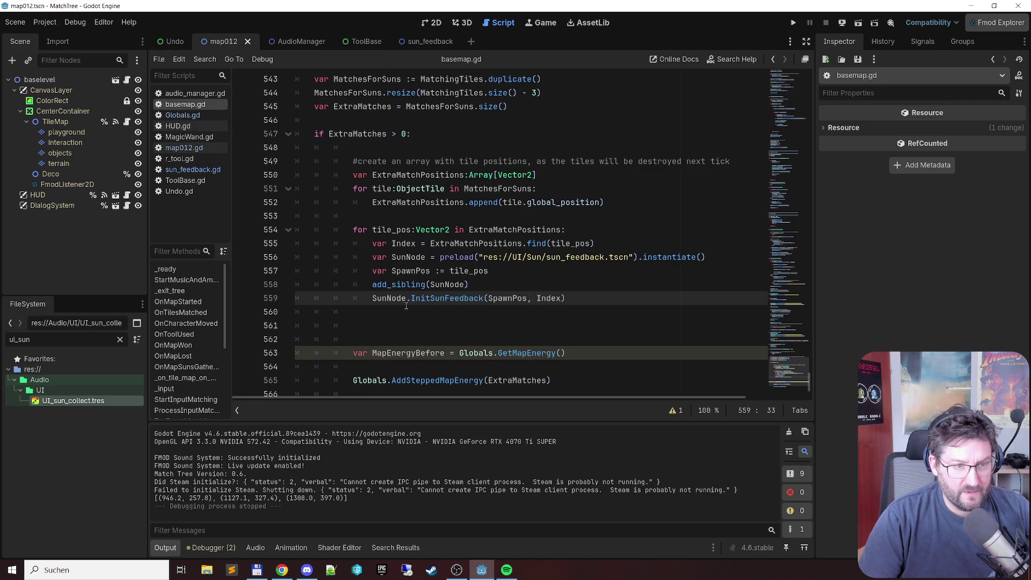
# Step: Paste the WaitTime and await timer lines into the basemap.gd spawn loop, indented to loop level
pyautogui.click(518, 278)
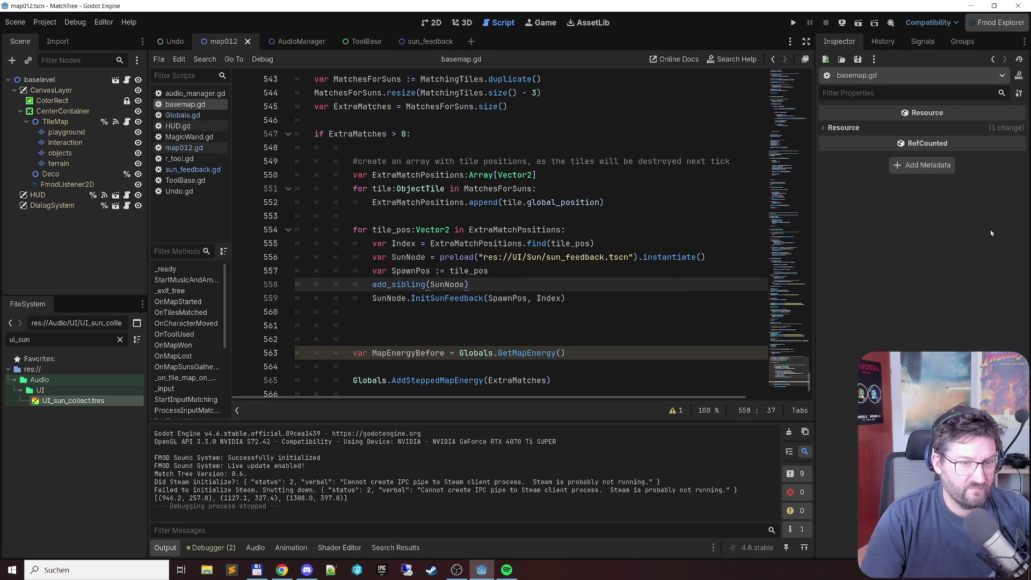
pyautogui.press('Up')
pyautogui.press('Up')
pyautogui.press('Up')
pyautogui.press('Down')
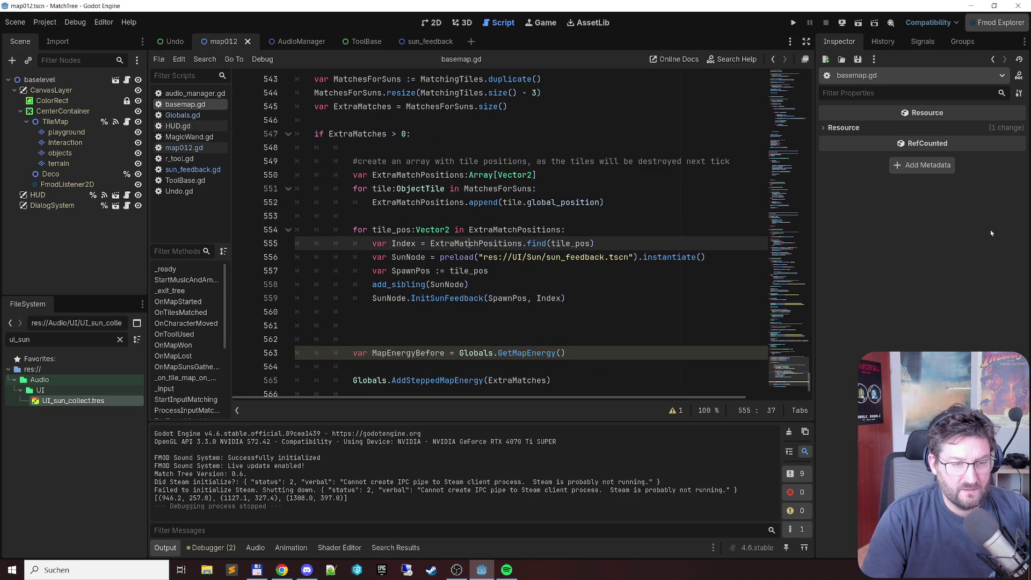
pyautogui.press('Down')
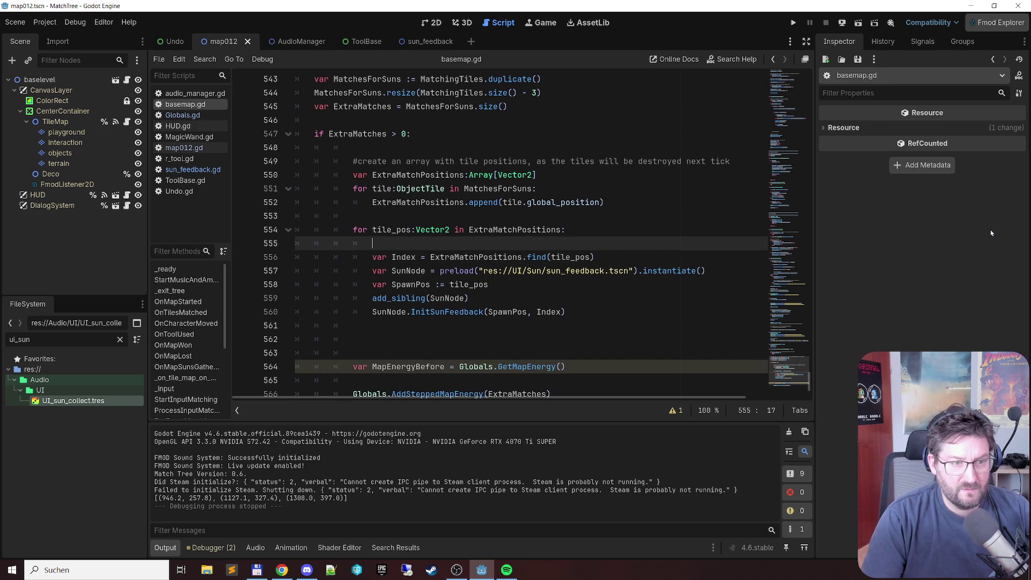
pyautogui.hotkey('ctrl', 'v')
pyautogui.press('Tab')
pyautogui.press('Tab')
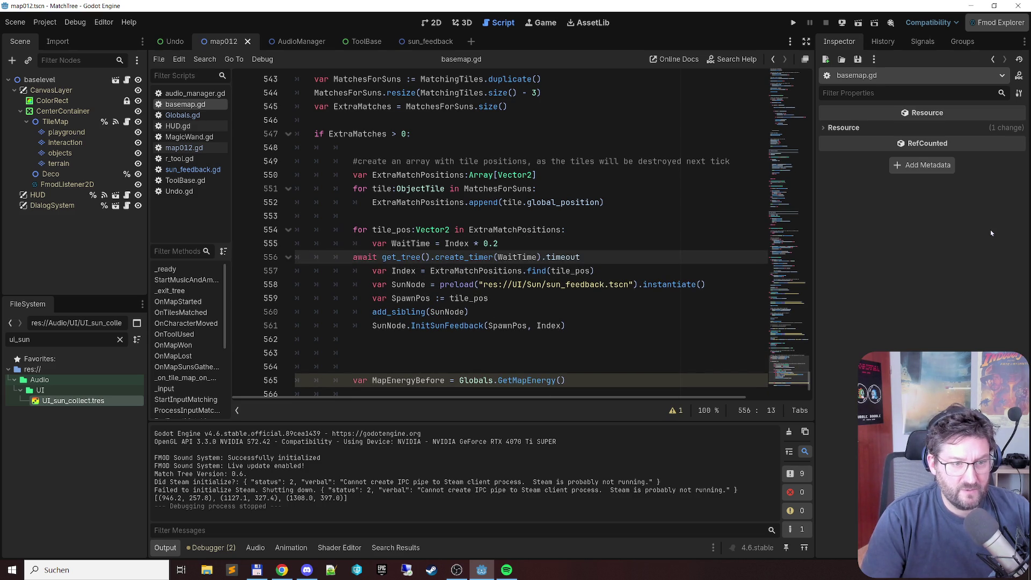
pyautogui.press('Down')
pyautogui.press('Return')
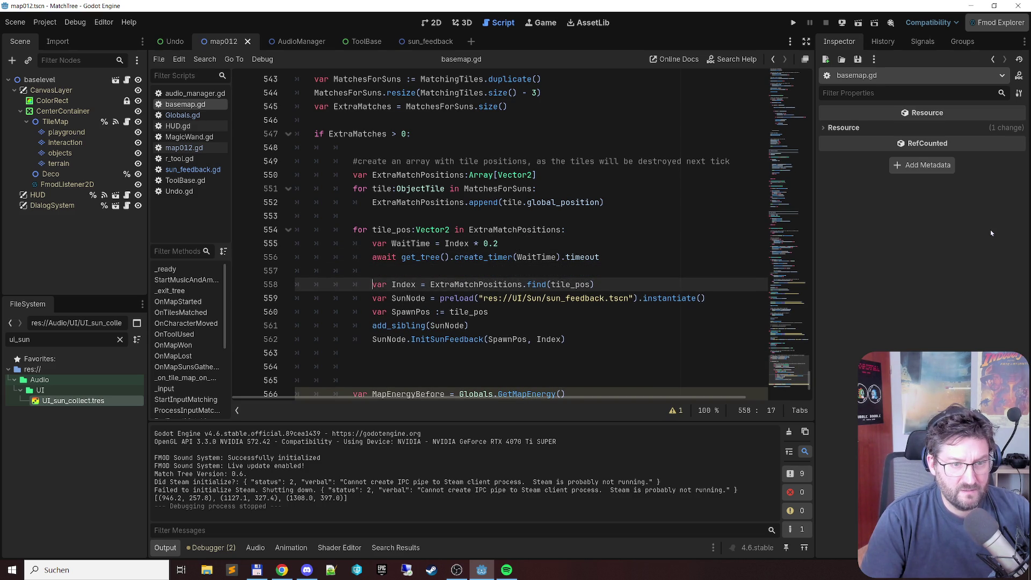
# Step: Move the var Index line above WaitTime and delete the extra blank line
pyautogui.hotkey('shift', 'End')
pyautogui.hotkey('ctrl', 'x')
pyautogui.press('Up')
pyautogui.press('Up')
pyautogui.press('Up')
pyautogui.press('Return')
pyautogui.press('Up')
pyautogui.hotkey('ctrl', 'v')
pyautogui.press('Down')
pyautogui.press('Down')
pyautogui.hotkey('shift', 'Down')
pyautogui.press('Delete')
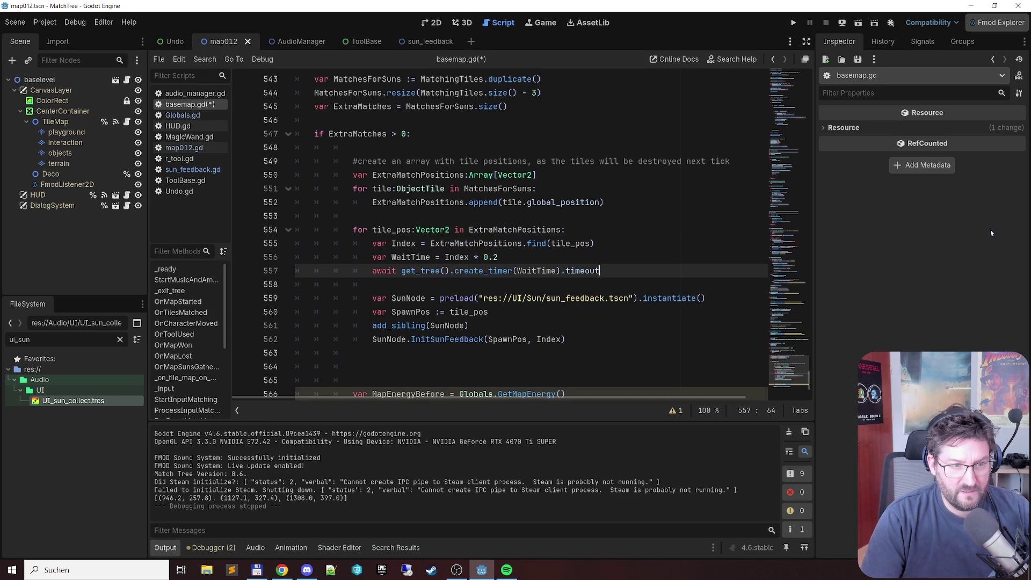
# Step: Save basemap.gd and run the game with F5
pyautogui.hotkey('ctrl', 's')
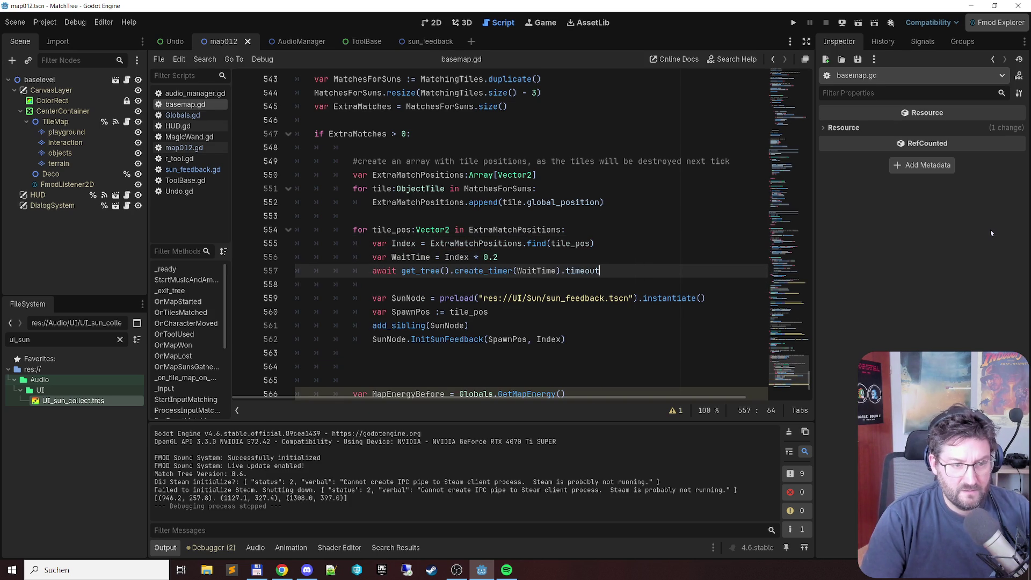
pyautogui.scroll(-3, 588, 284)
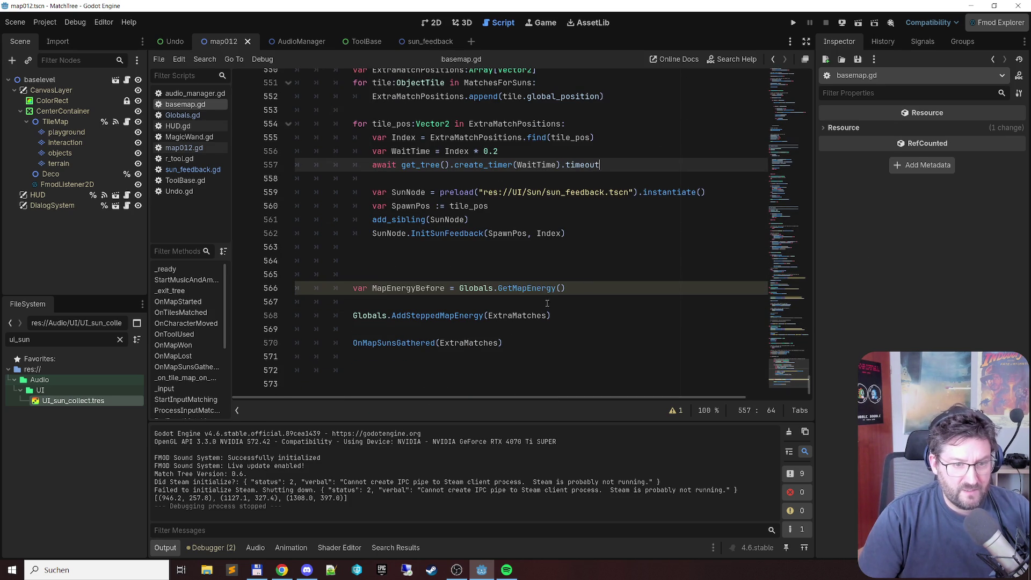
pyautogui.scroll(4, 432, 305)
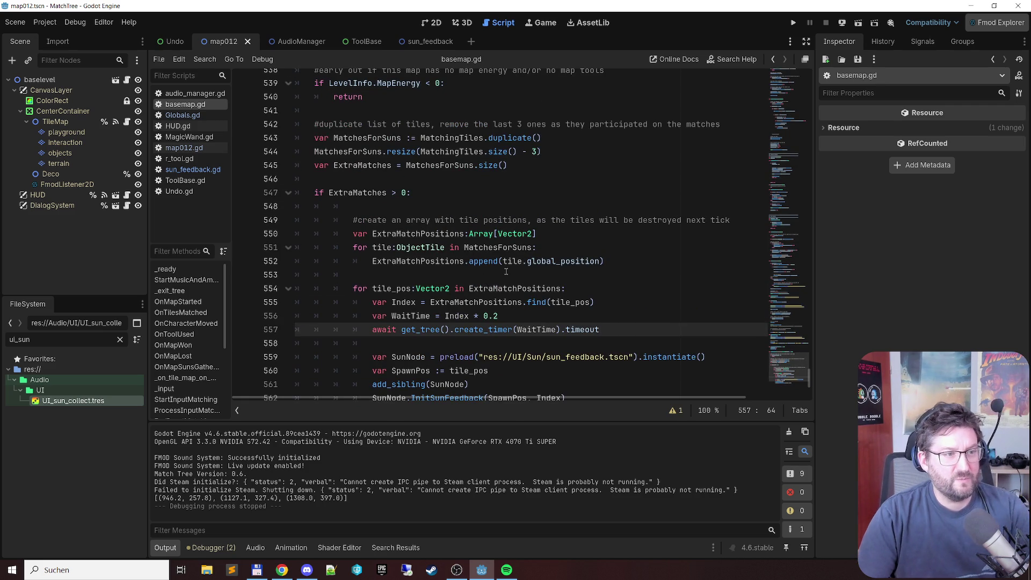
pyautogui.scroll(-3, 497, 293)
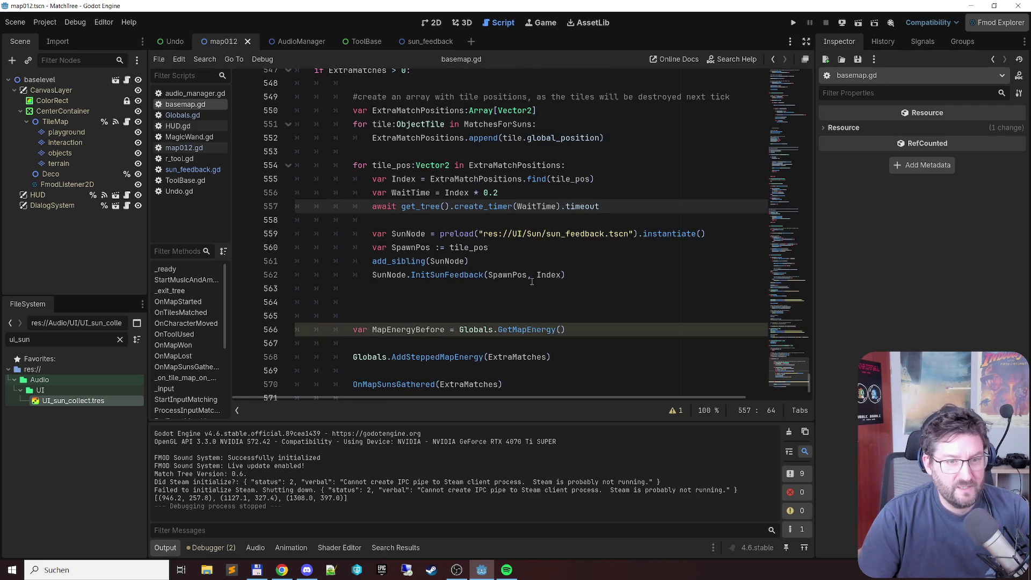
pyautogui.scroll(2, 529, 284)
pyautogui.press('F5')
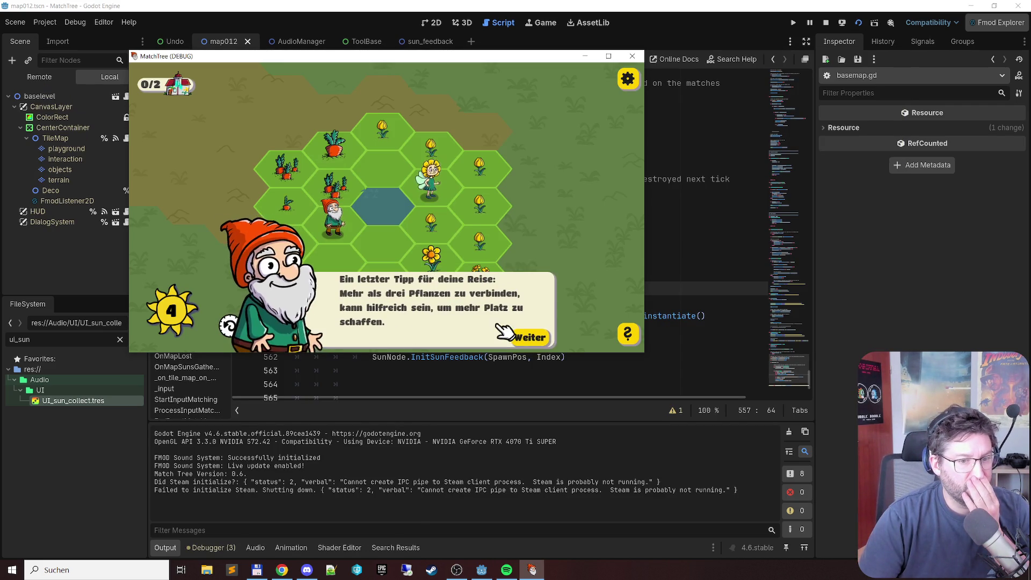
# Step: Dismiss the gnome's tip, check the three script warnings, and match a flower chain
pyautogui.click(536, 337)
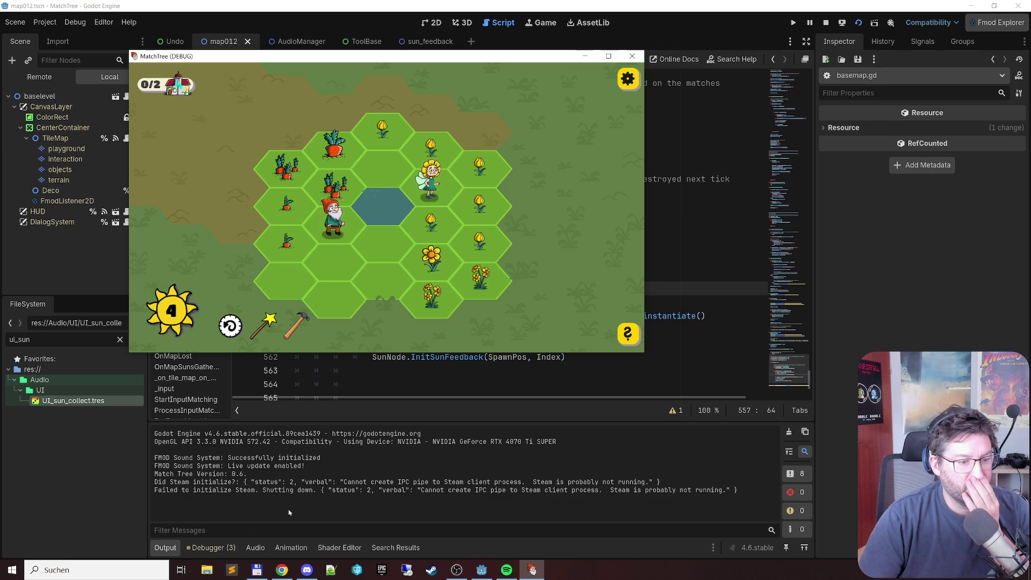
pyautogui.click(224, 548)
pyautogui.click(229, 422)
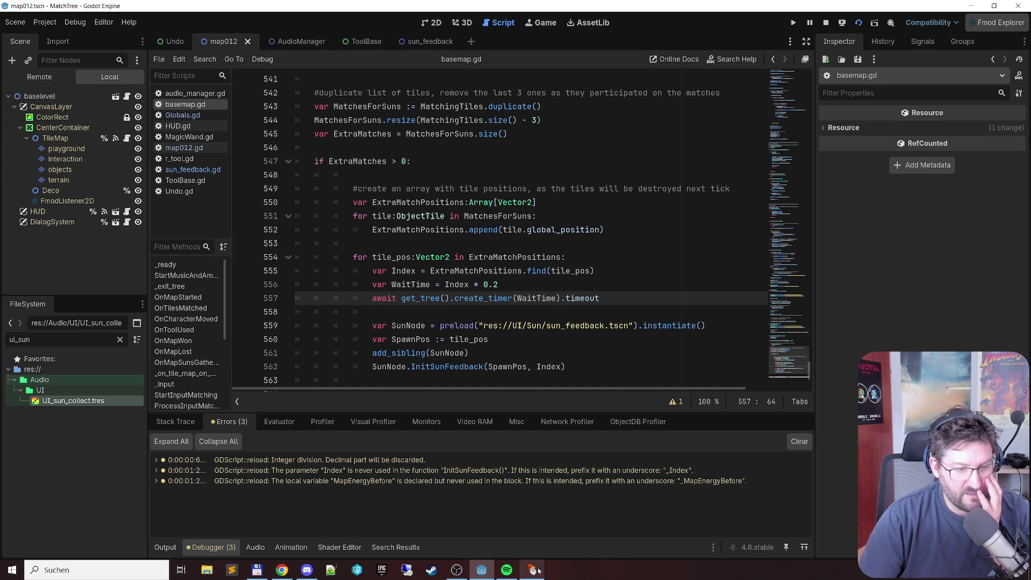
pyautogui.moveTo(538, 570)
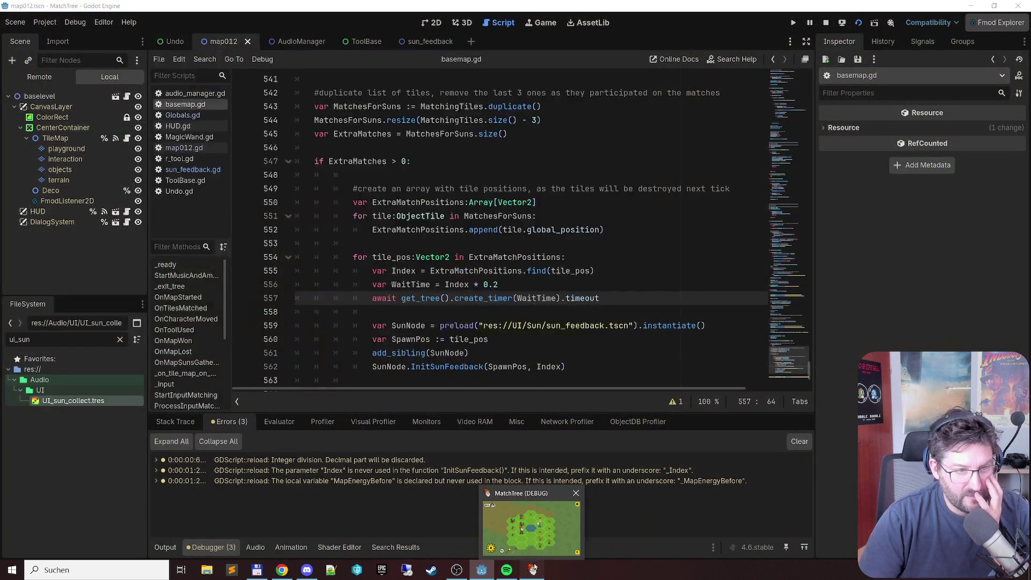
pyautogui.click(538, 571)
pyautogui.moveTo(384, 142)
pyautogui.mouseDown()
pyautogui.moveTo(438, 158)
pyautogui.moveTo(483, 237)
pyautogui.moveTo(449, 235)
pyautogui.moveTo(460, 230)
pyautogui.mouseUp()
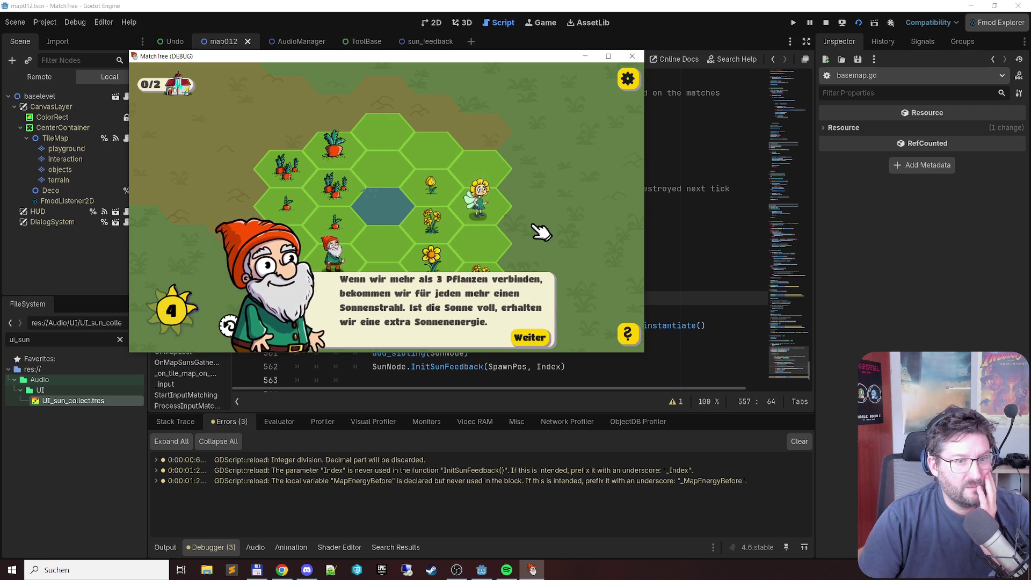
# Step: Restart the level from the options menu, match another flower chain, and close the game
pyautogui.click(539, 336)
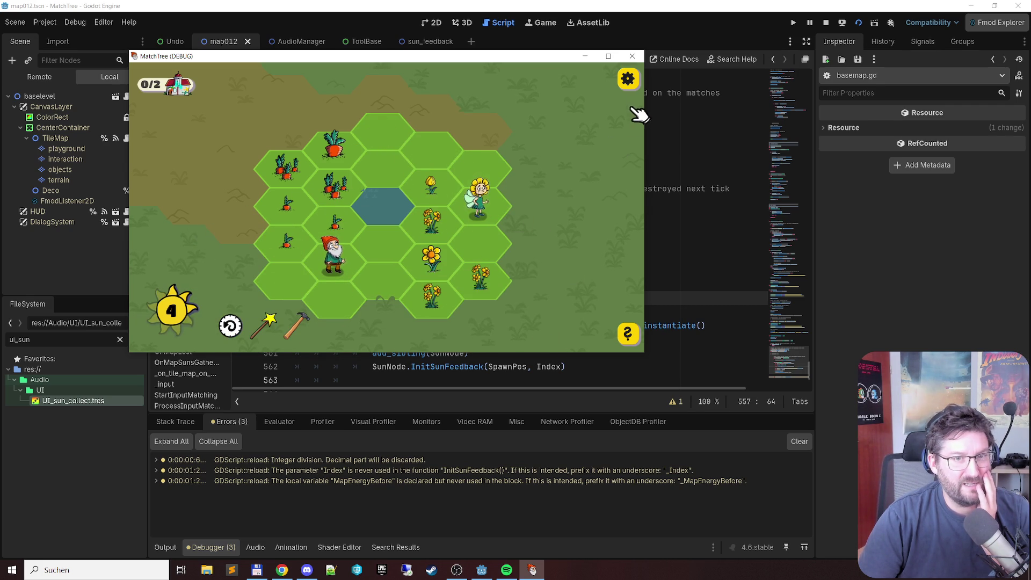
pyautogui.click(627, 82)
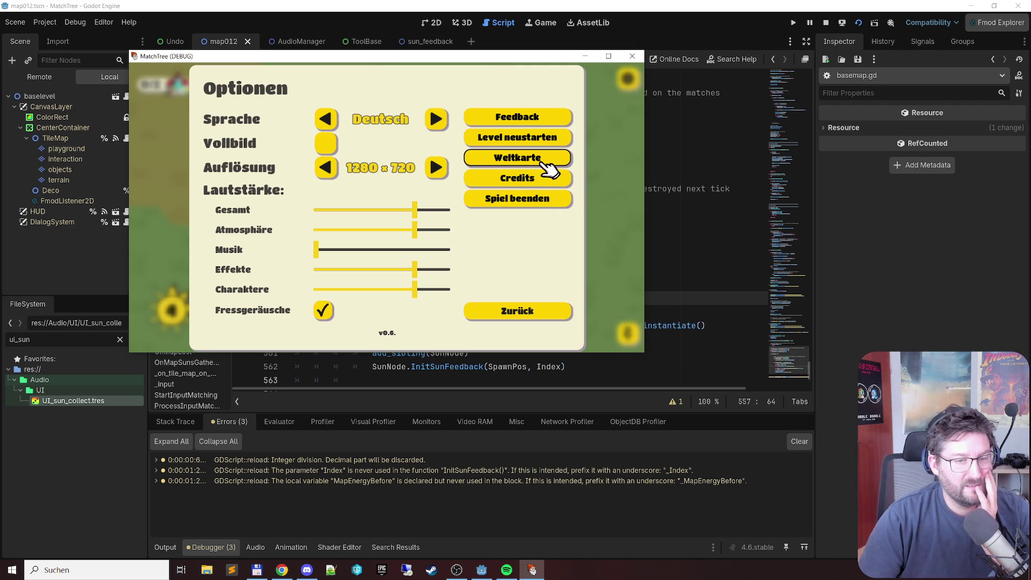
pyautogui.click(547, 138)
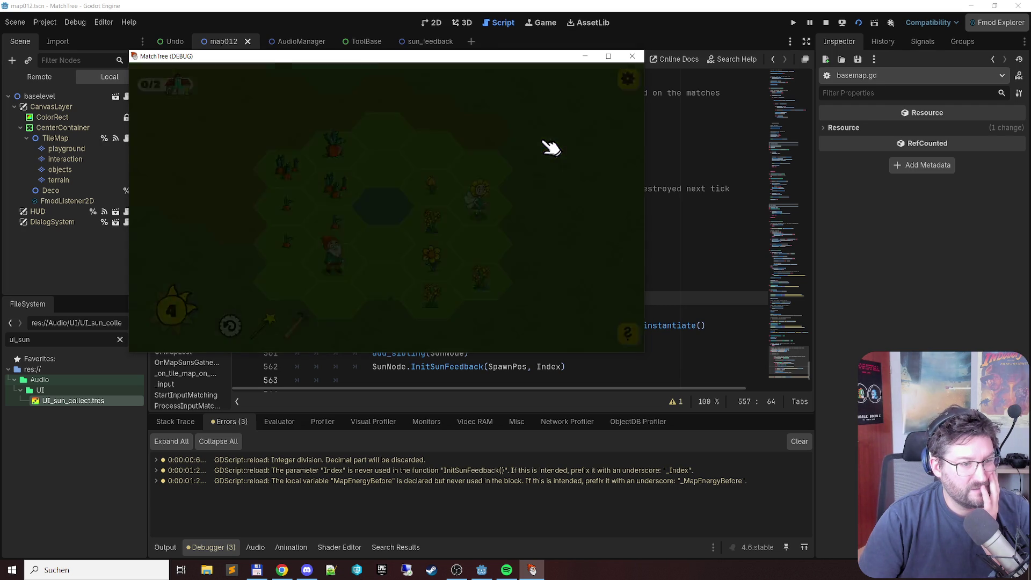
pyautogui.click(553, 333)
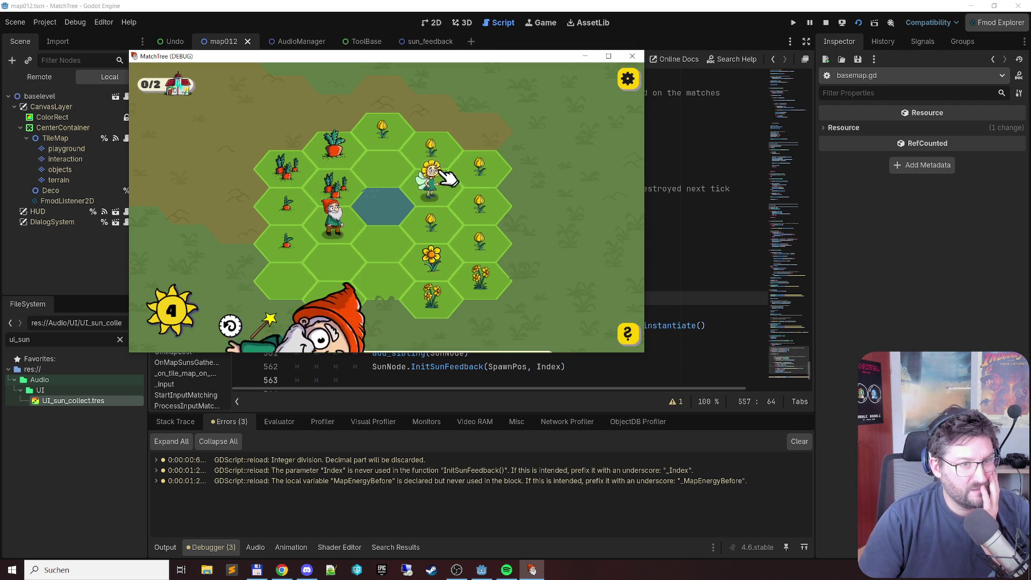
pyautogui.moveTo(392, 131); pyautogui.dragTo(498, 234)
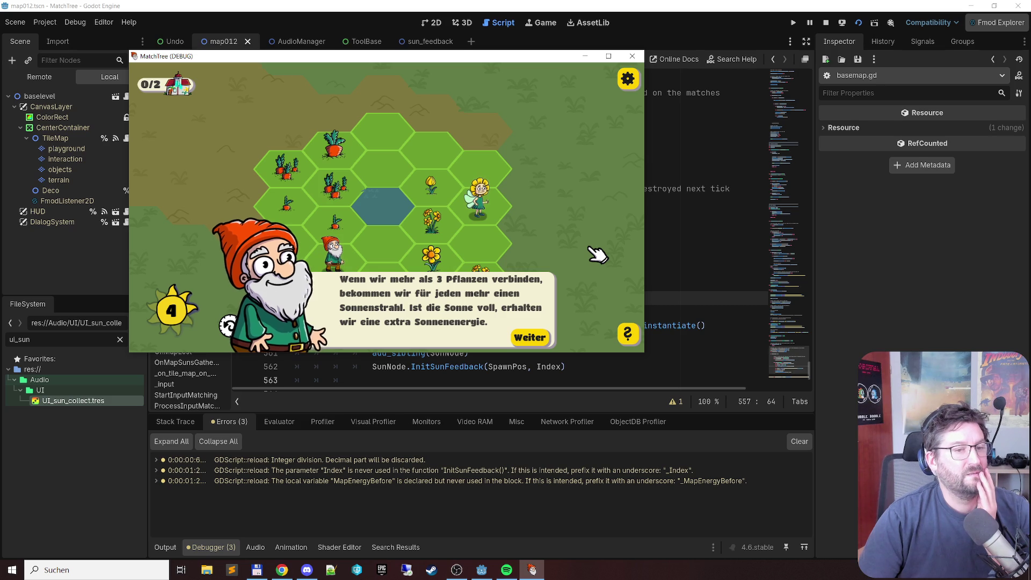
pyautogui.click(632, 56)
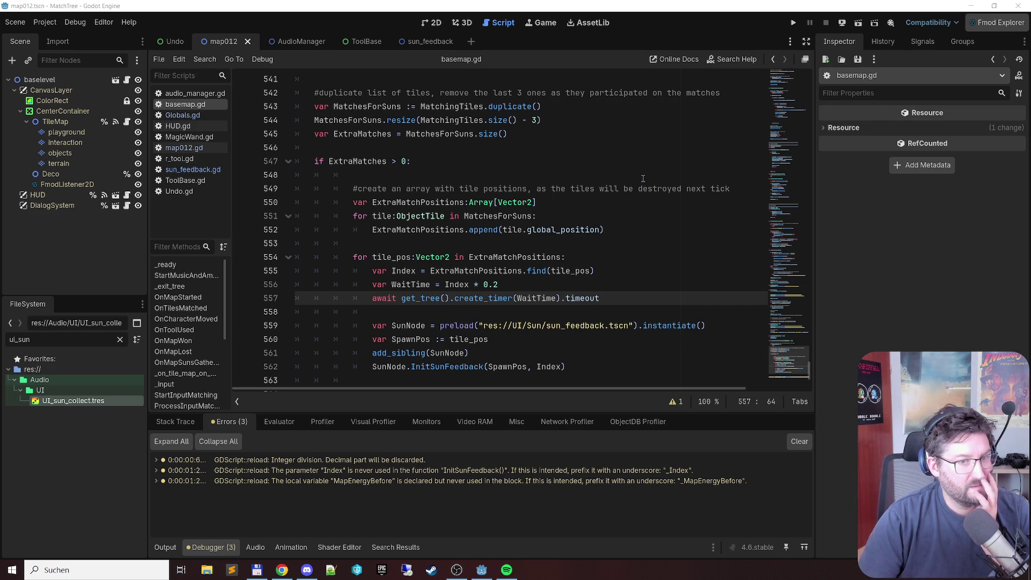
# Step: Delete the Index declaration and change the in-loop WaitTime to += 0.2
pyautogui.scroll(-1, 547, 214)
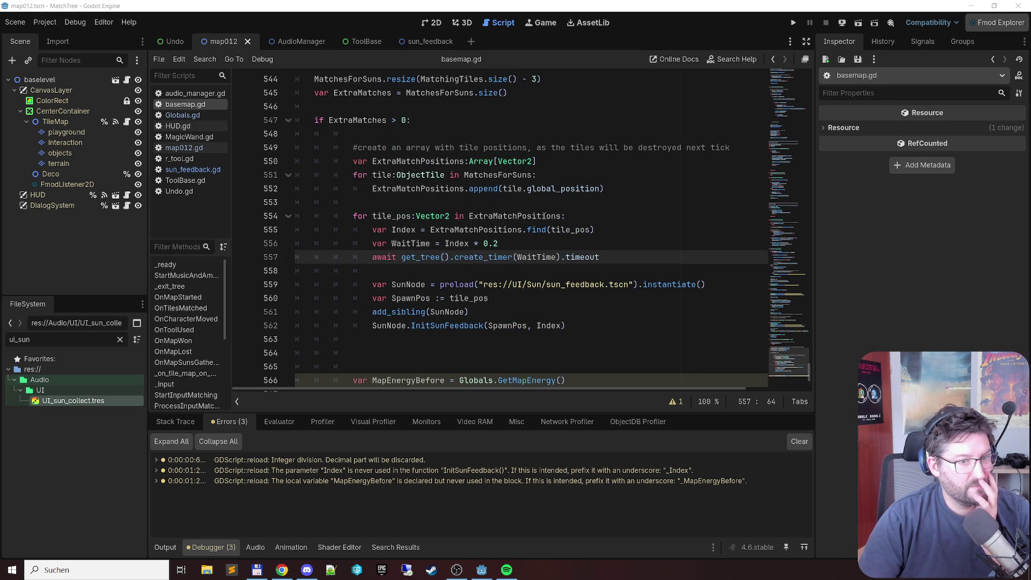
pyautogui.moveTo(537, 189)
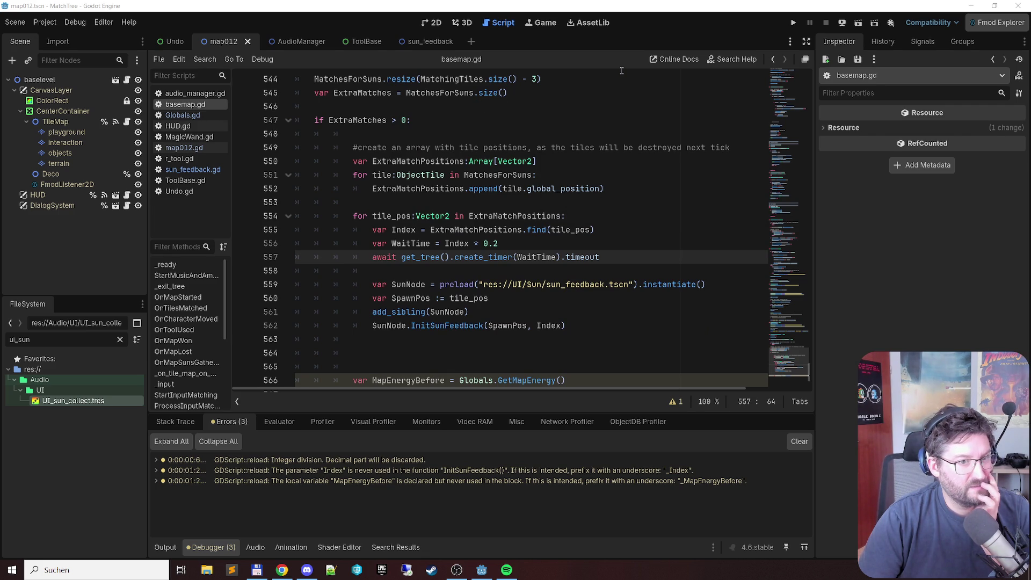
pyautogui.click(615, 228)
pyautogui.hotkey('shift', 'Home')
pyautogui.press('BackSpace')
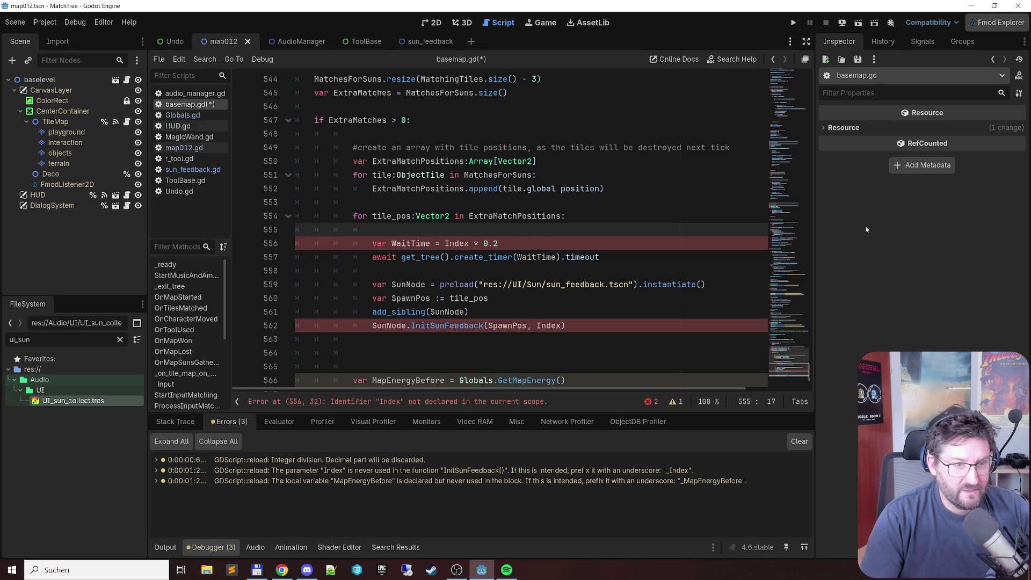
pyautogui.press('Down')
pyautogui.write('+')
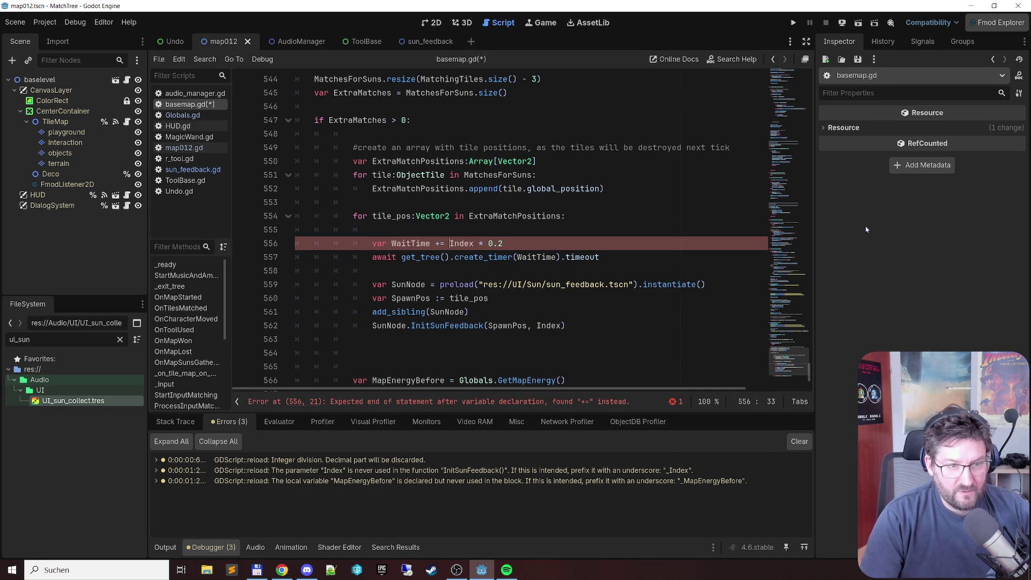
pyautogui.hotkey('ctrl', 'shift', 'Right')
pyautogui.hotkey('ctrl', 'shift', 'Right')
pyautogui.hotkey('ctrl', 'shift', 'Right')
pyautogui.press('BackSpace')
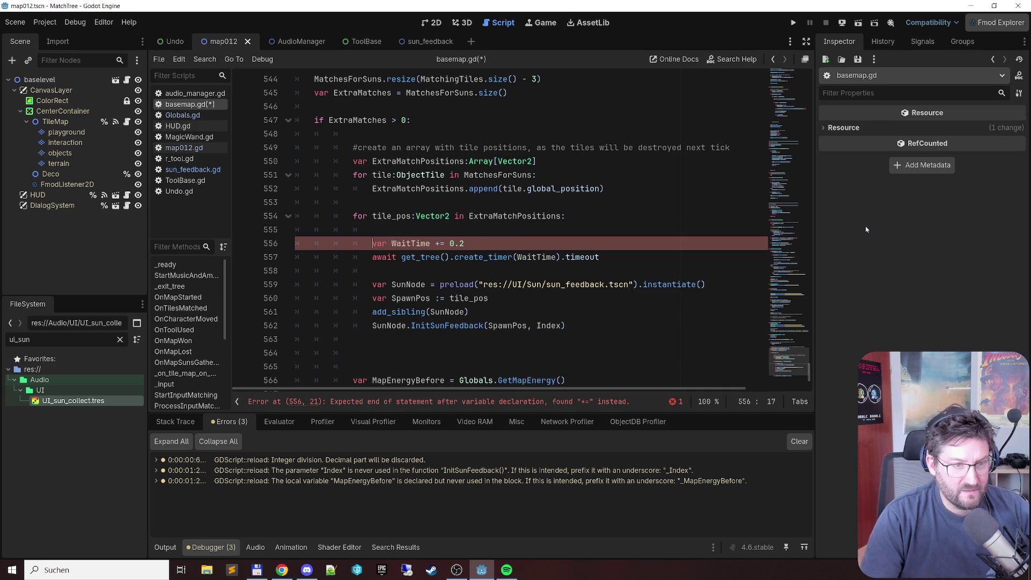
# Step: Declare var WaitTime initialised to 0.0 above the loop, dropping var inside it, and save
pyautogui.hotkey('ctrl', 'shift', 'Left')
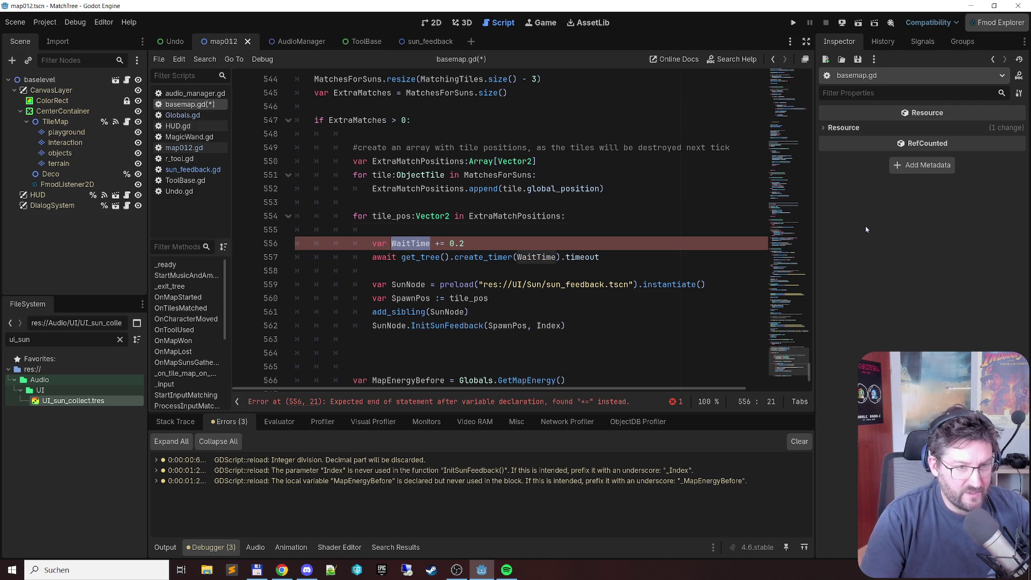
pyautogui.press('Up')
pyautogui.press('Up')
pyautogui.press('Home')
pyautogui.press('Return')
pyautogui.press('Up')
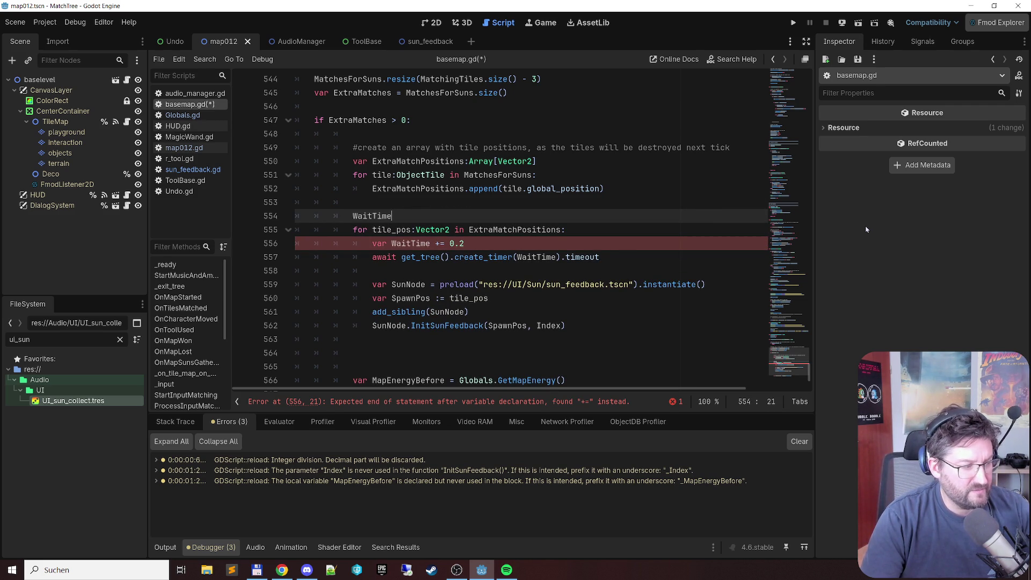
pyautogui.press('Down')
pyautogui.press('Down')
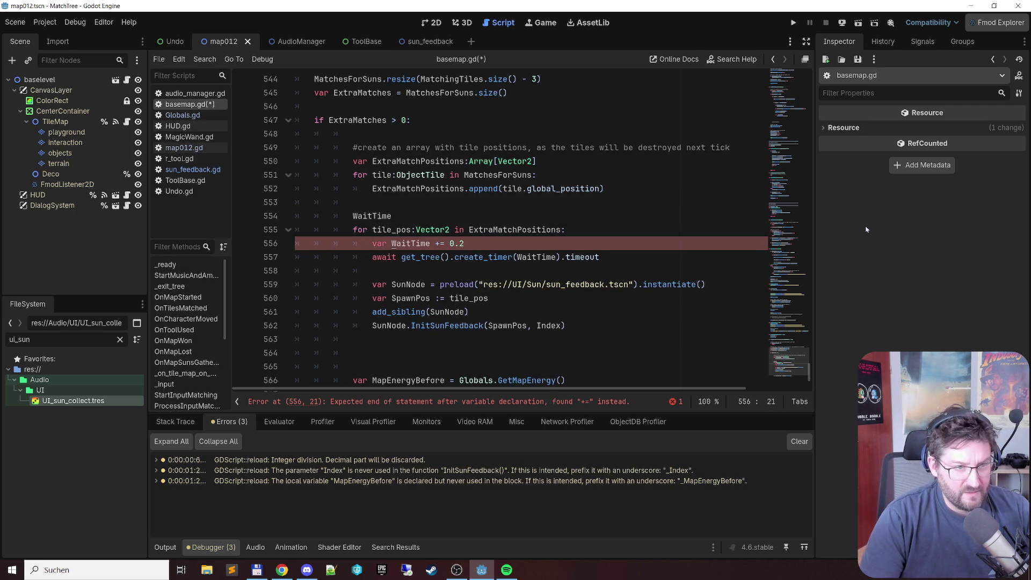
pyautogui.hotkey('ctrl', 'shift', 'Left')
pyautogui.press('BackSpace')
pyautogui.press('Up')
pyautogui.press('Up')
pyautogui.write('var')
pyautogui.press('End')
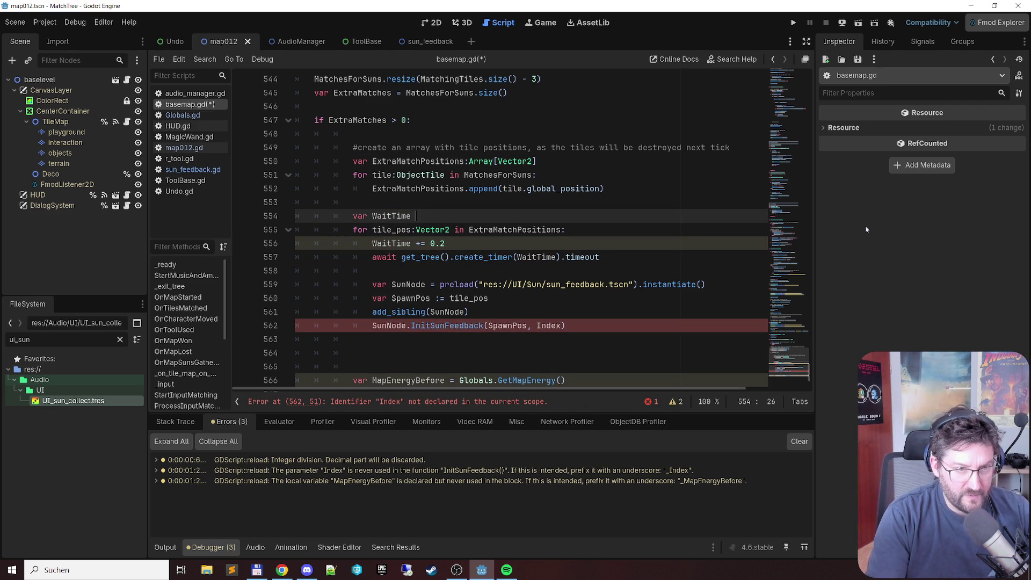
pyautogui.write('= 0.0')
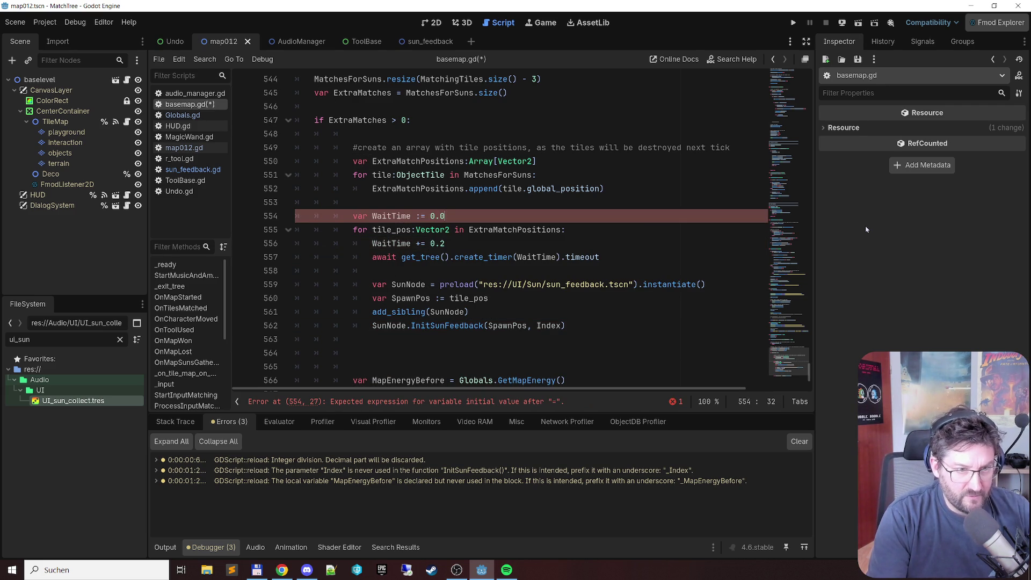
pyautogui.hotkey('ctrl', 's')
# Step: Replace the Index argument of InitSunFeedback with 0, save, and run the game
pyautogui.press('Down')
pyautogui.press('Down')
pyautogui.press('Down')
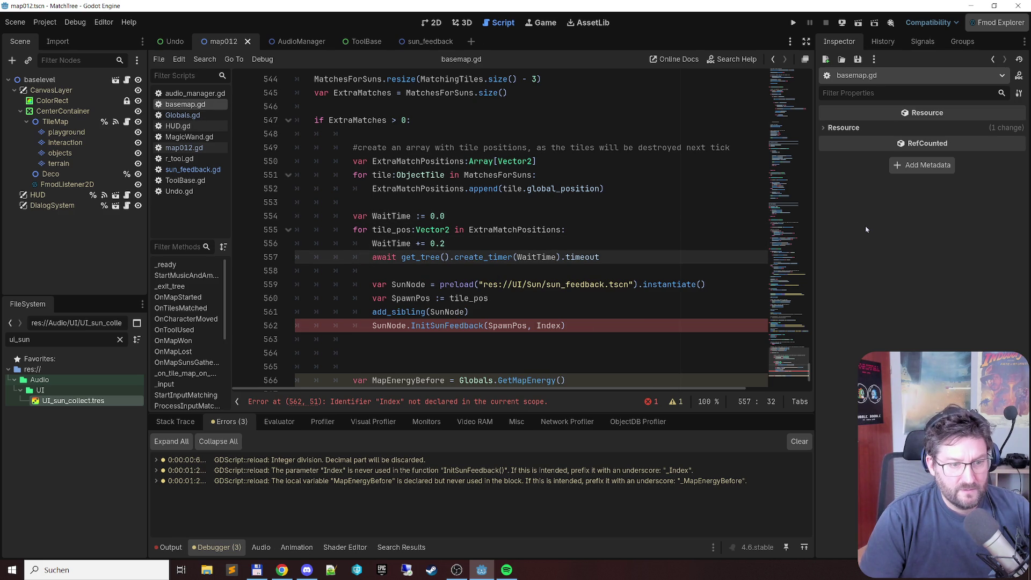
pyautogui.press('Down')
pyautogui.press('Down')
pyautogui.press('Down')
pyautogui.press('Up')
pyautogui.press('Up')
pyautogui.press('Up')
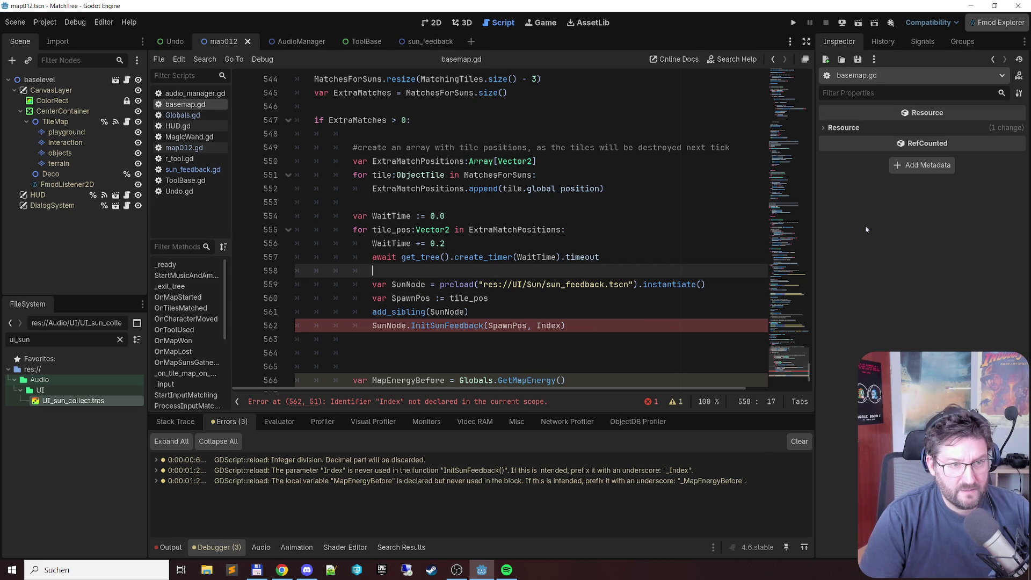
pyautogui.press('Down')
pyautogui.press('Down')
pyautogui.press('Down')
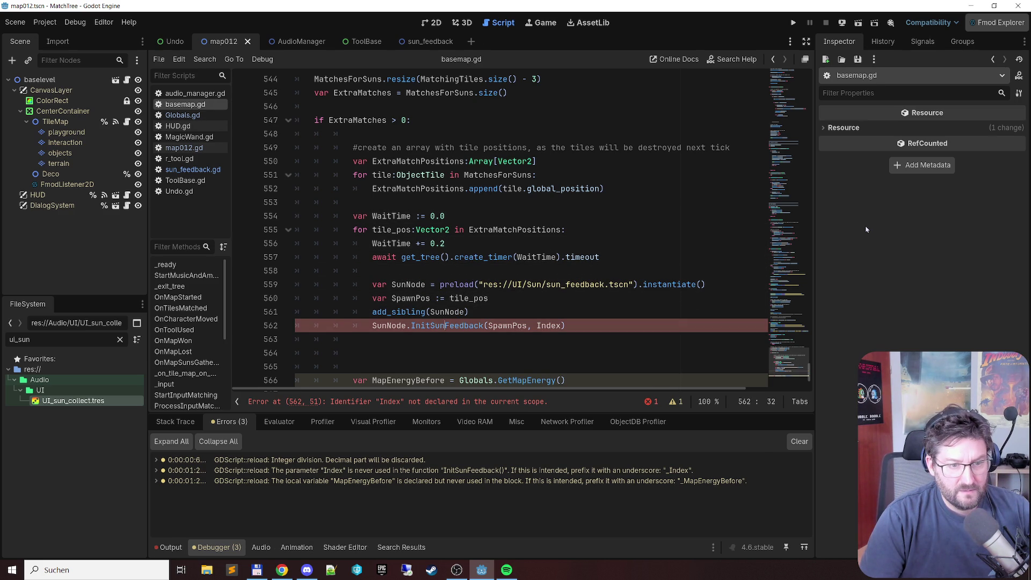
pyautogui.hotkey('ctrl', 'shift', 'Left')
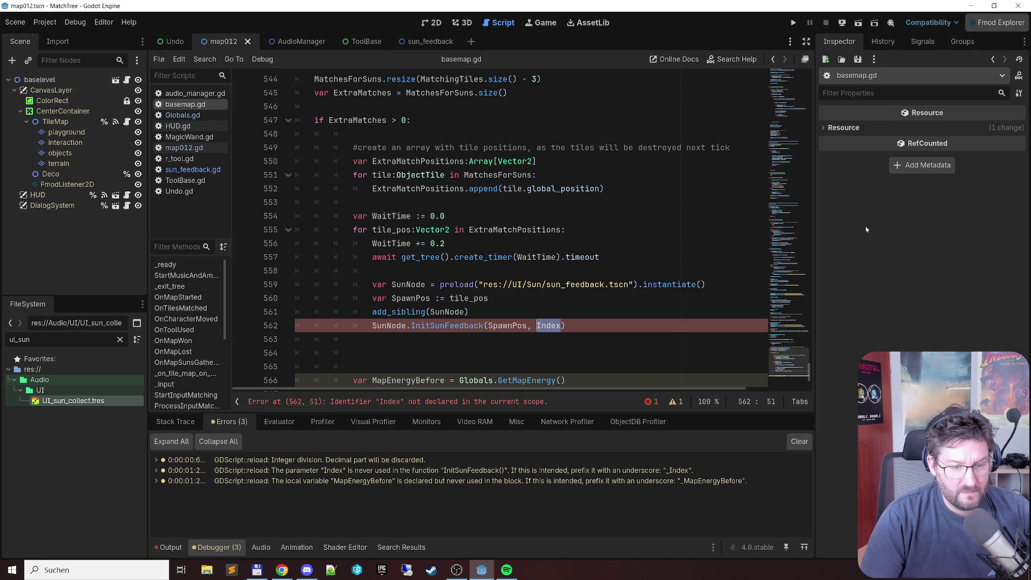
pyautogui.write('0')
pyautogui.hotkey('ctrl', 's')
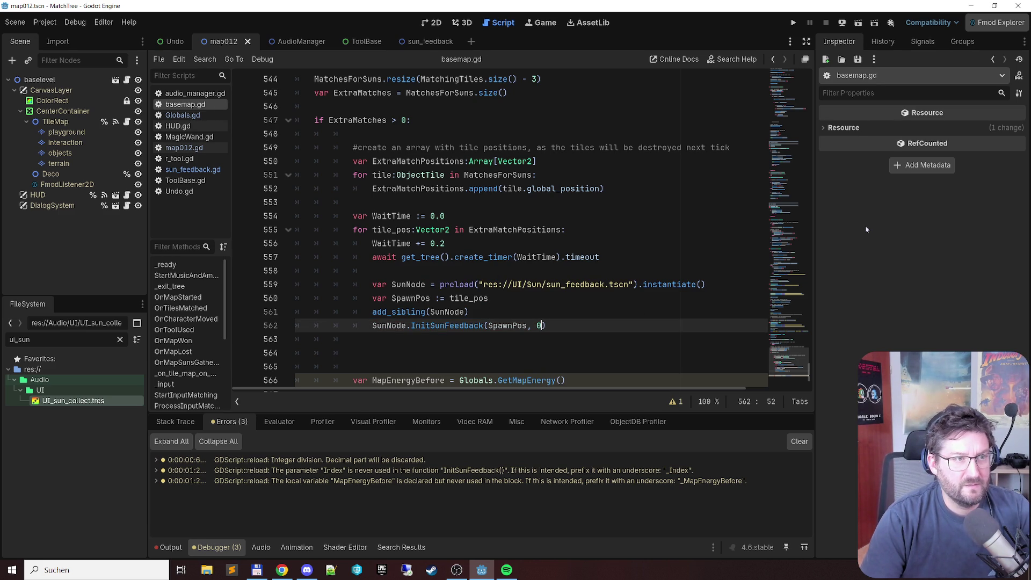
pyautogui.press('F5')
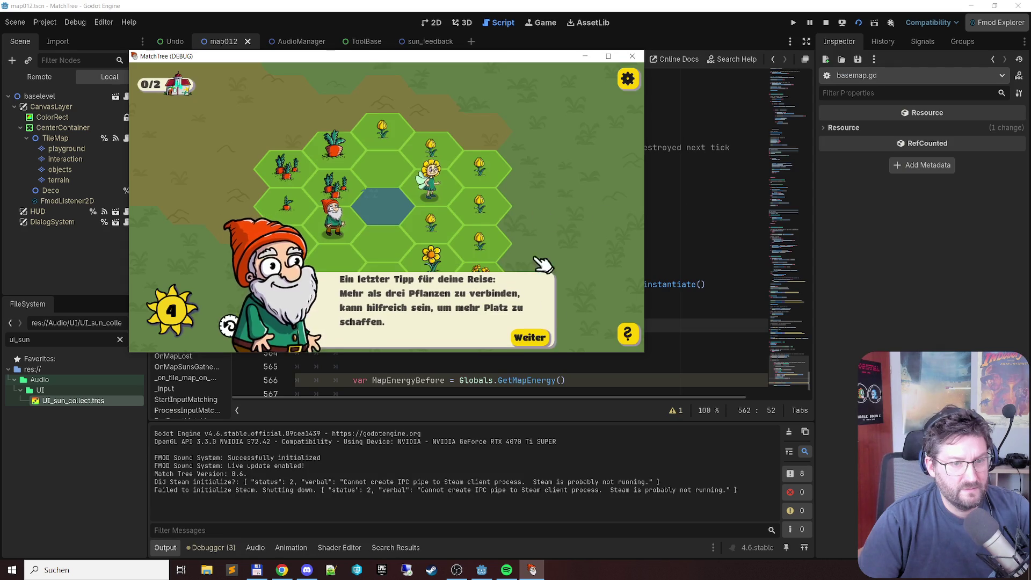
# Step: Skip the splash, place a flower to complete a match, then close the game window
pyautogui.click(532, 337)
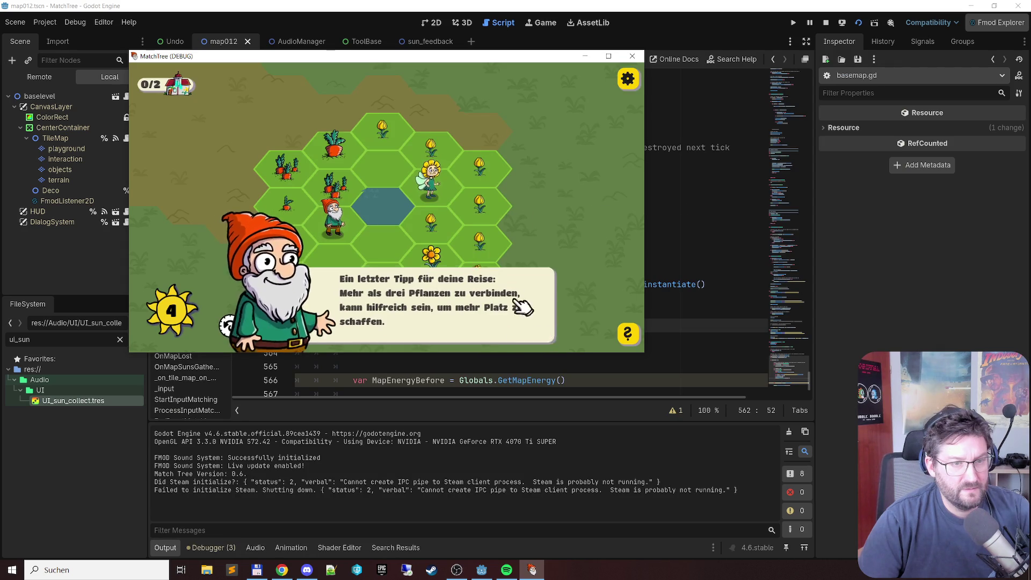
pyautogui.click(386, 137)
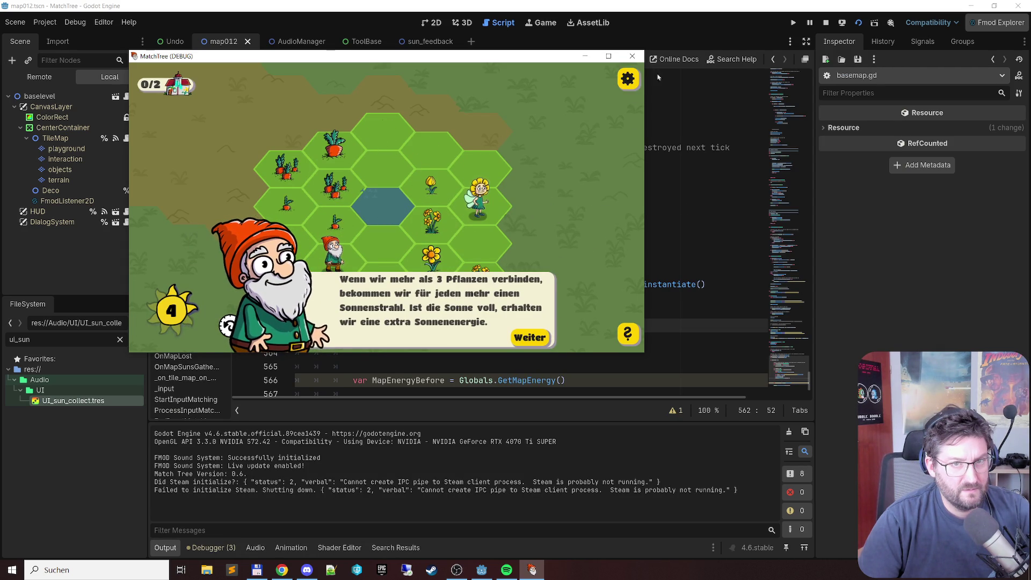
pyautogui.click(632, 56)
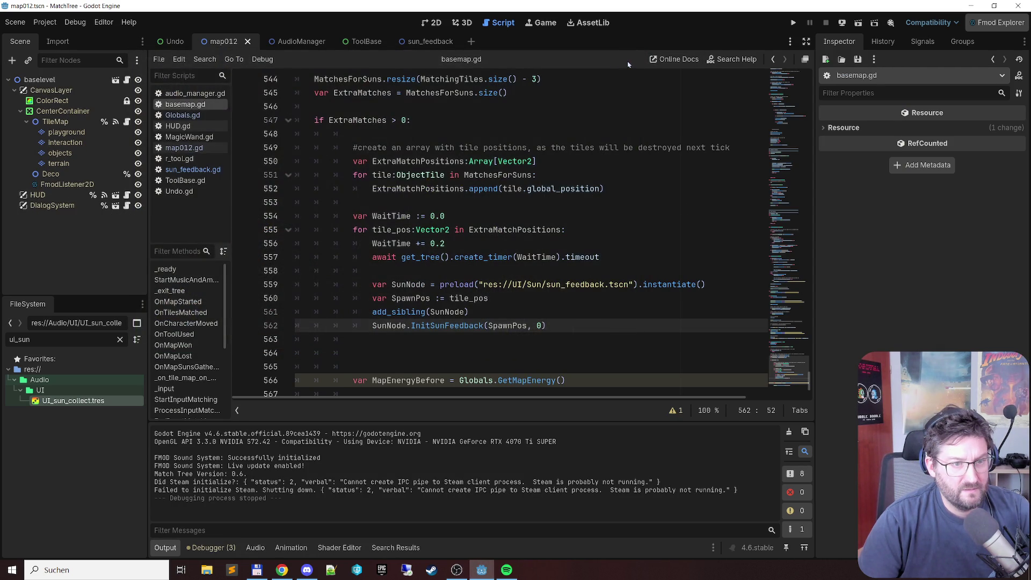
pyautogui.click(490, 245)
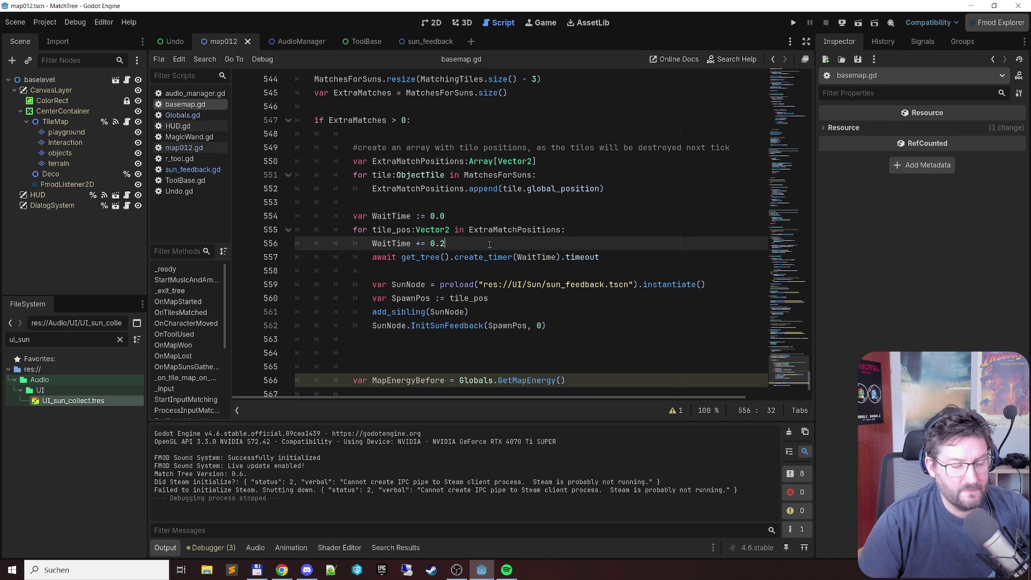
# Step: Move WaitTime += 0.2 below the InitSunFeedback call, save basemap.gd, and run the game
pyautogui.tripleClick(490, 245)
pyautogui.hotkey('ctrl', 'x')
pyautogui.press('Up')
pyautogui.press('Delete')
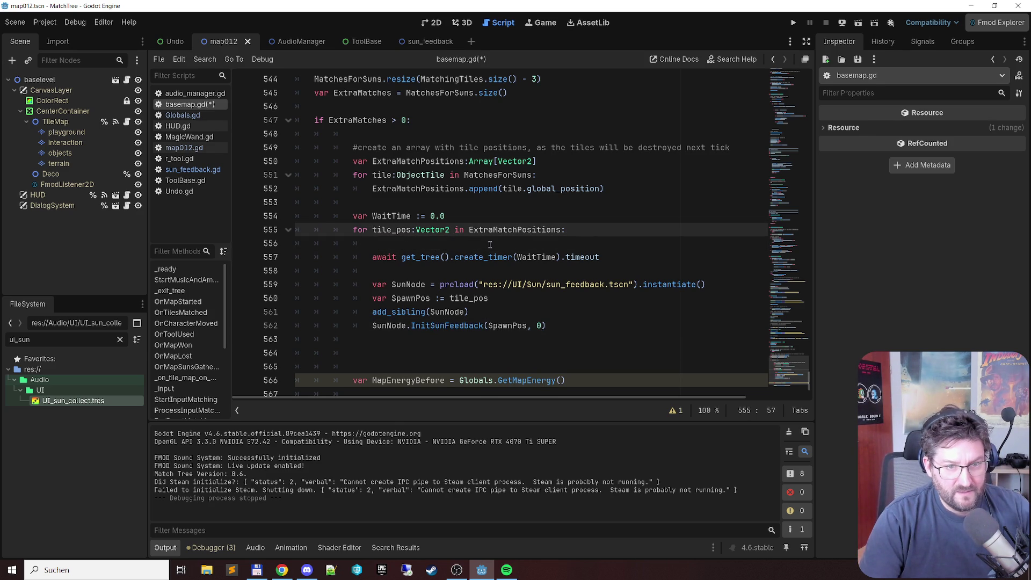
pyautogui.press('Down')
pyautogui.press('Down')
pyautogui.press('Down')
pyautogui.press('Down')
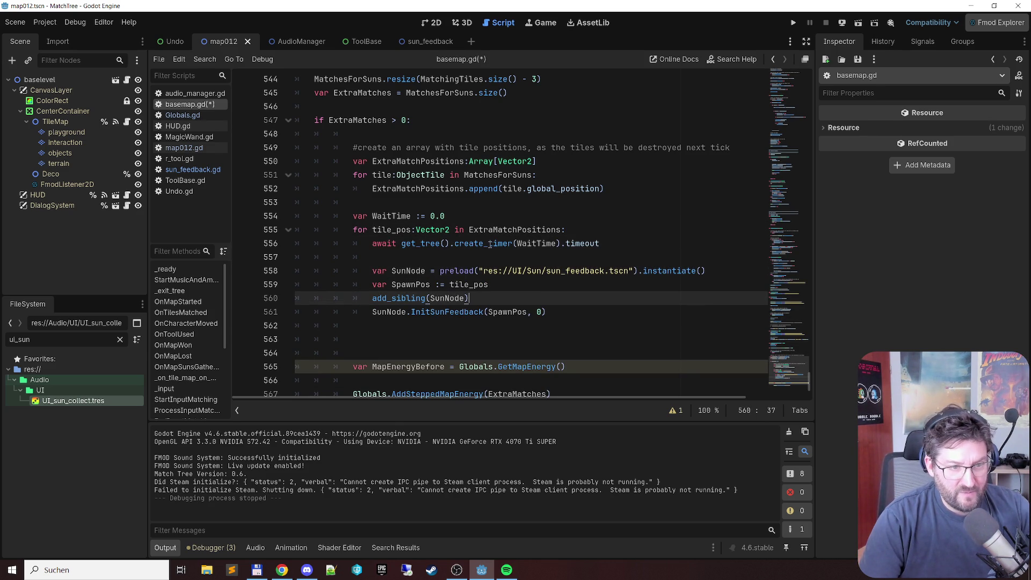
pyautogui.press('Down')
pyautogui.press('End')
pyautogui.press('Return')
pyautogui.hotkey('ctrl', 'v')
pyautogui.hotkey('ctrl', 's')
pyautogui.press('F5')
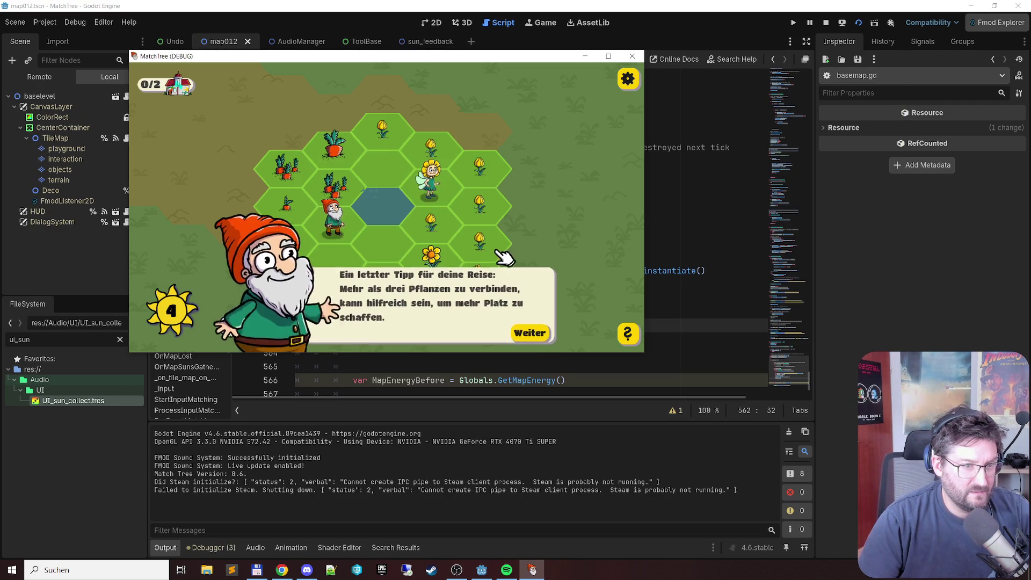
# Step: Dismiss the tutorial, match flower chains, and open then close the options menu
pyautogui.click(532, 334)
pyautogui.moveTo(446, 152); pyautogui.dragTo(479, 166)
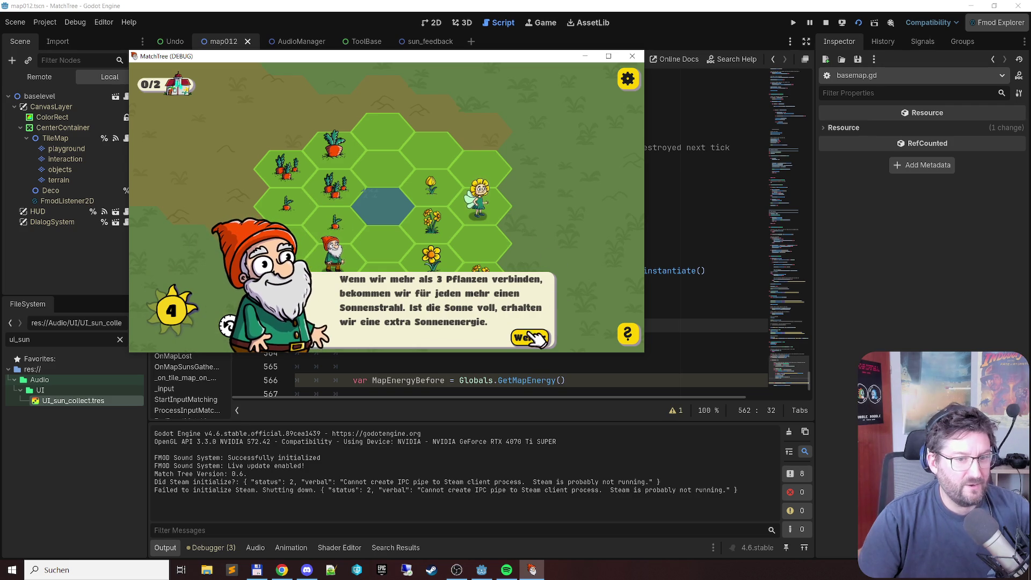
pyautogui.click(529, 334)
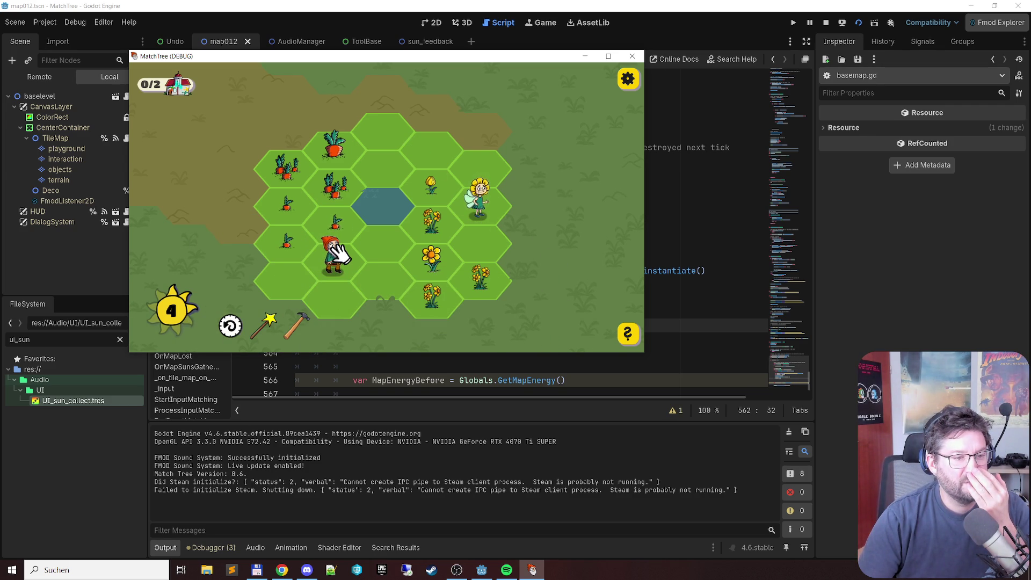
pyautogui.click(627, 79)
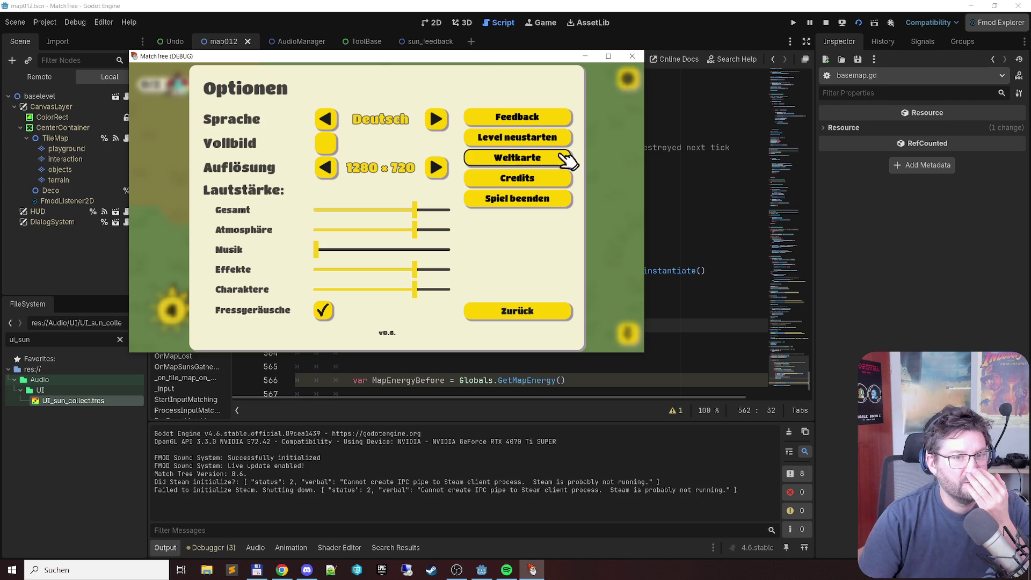
pyautogui.click(528, 313)
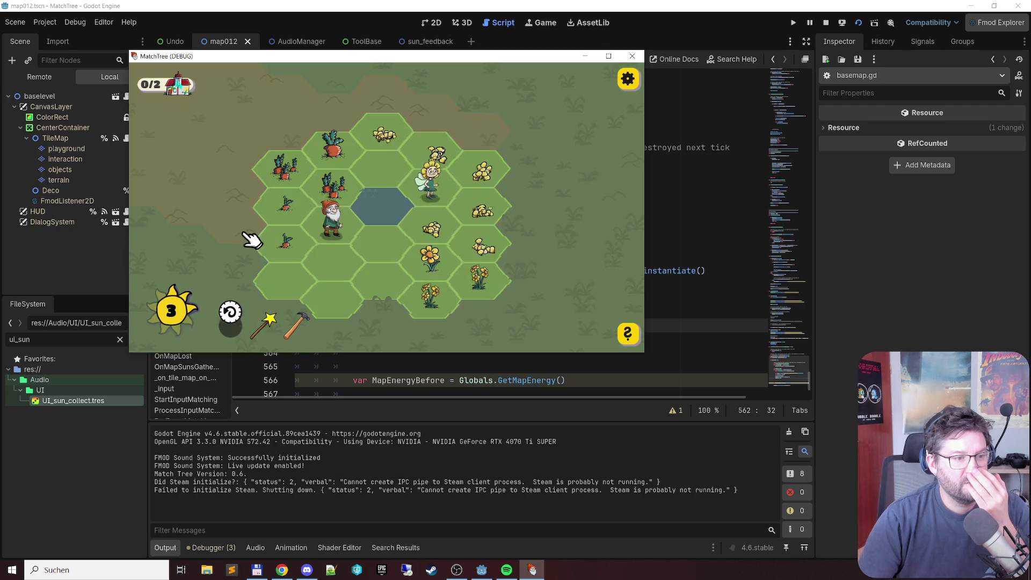
pyautogui.moveTo(386, 128); pyautogui.dragTo(471, 156)
pyautogui.moveTo(484, 201); pyautogui.dragTo(484, 202)
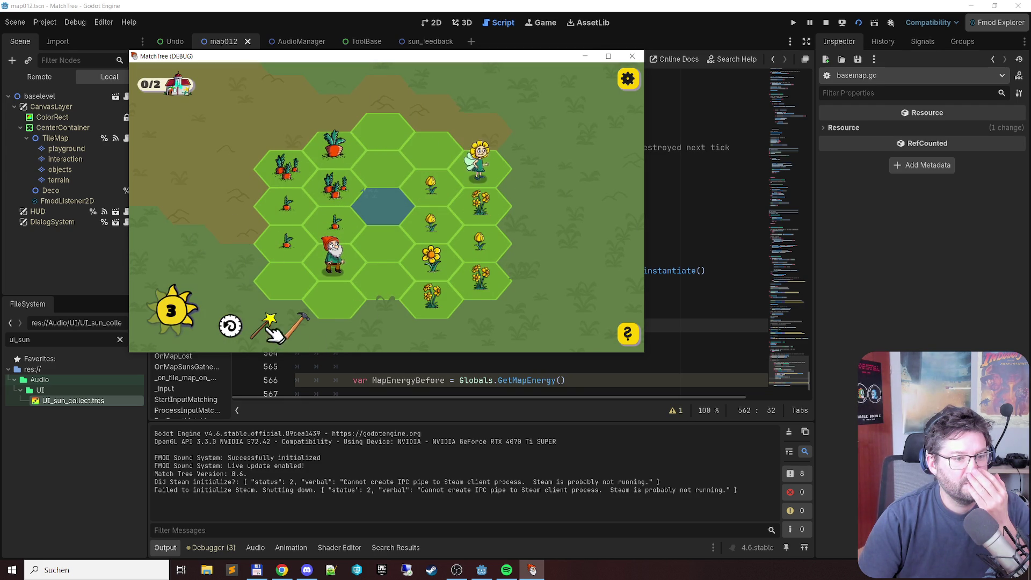
# Step: Match three more flower chains to spawn suns, then stop the game
pyautogui.moveTo(398, 132); pyautogui.dragTo(485, 169)
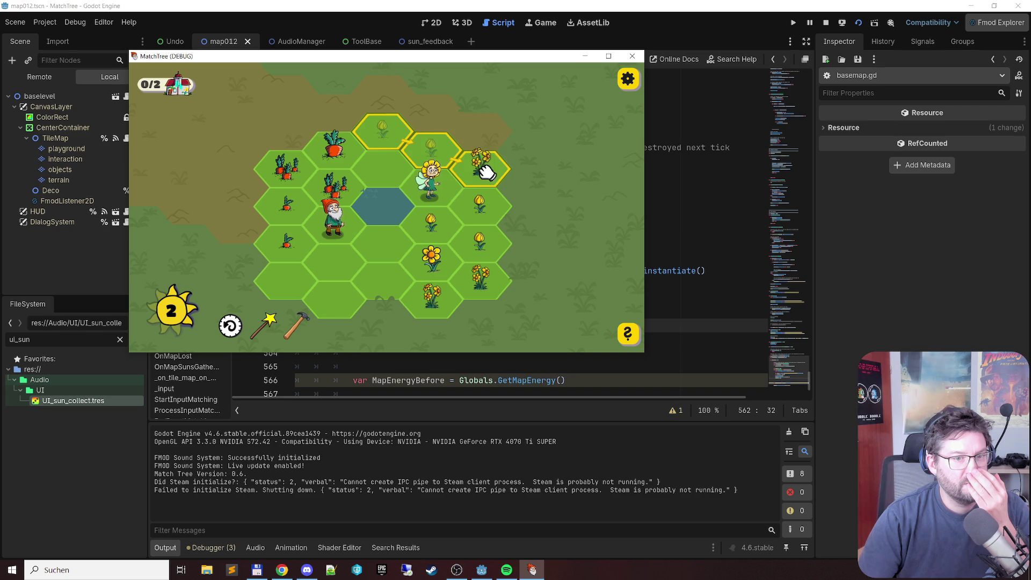
pyautogui.moveTo(488, 206); pyautogui.dragTo(489, 208)
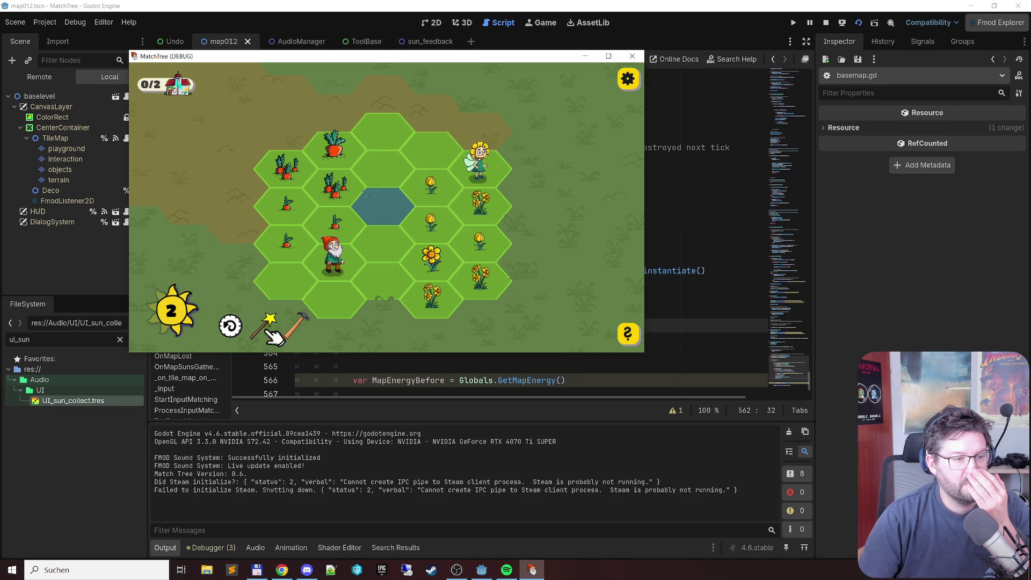
pyautogui.moveTo(391, 131)
pyautogui.mouseDown()
pyautogui.moveTo(490, 166)
pyautogui.moveTo(492, 210)
pyautogui.mouseUp()
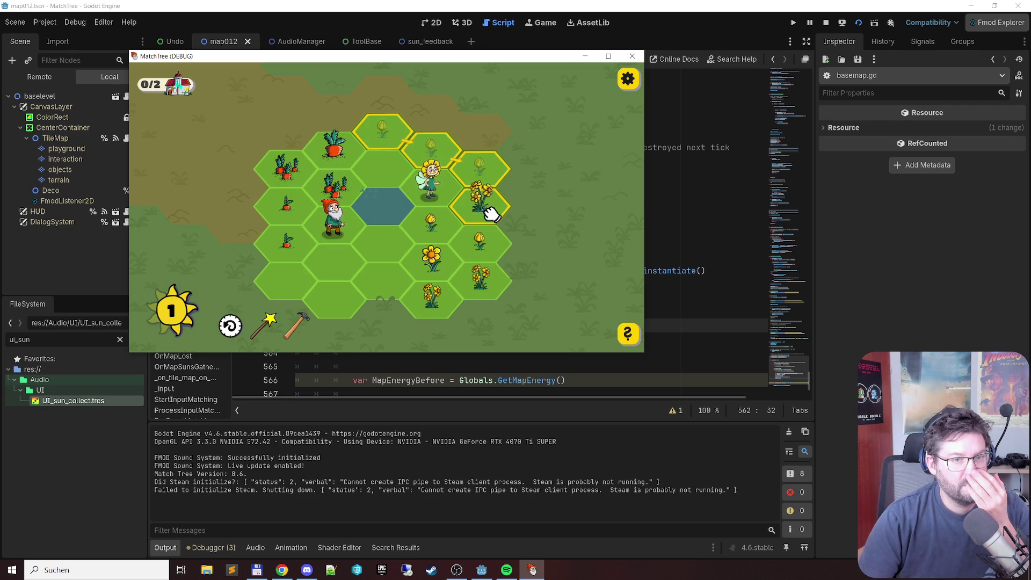
pyautogui.moveTo(491, 239); pyautogui.dragTo(489, 238)
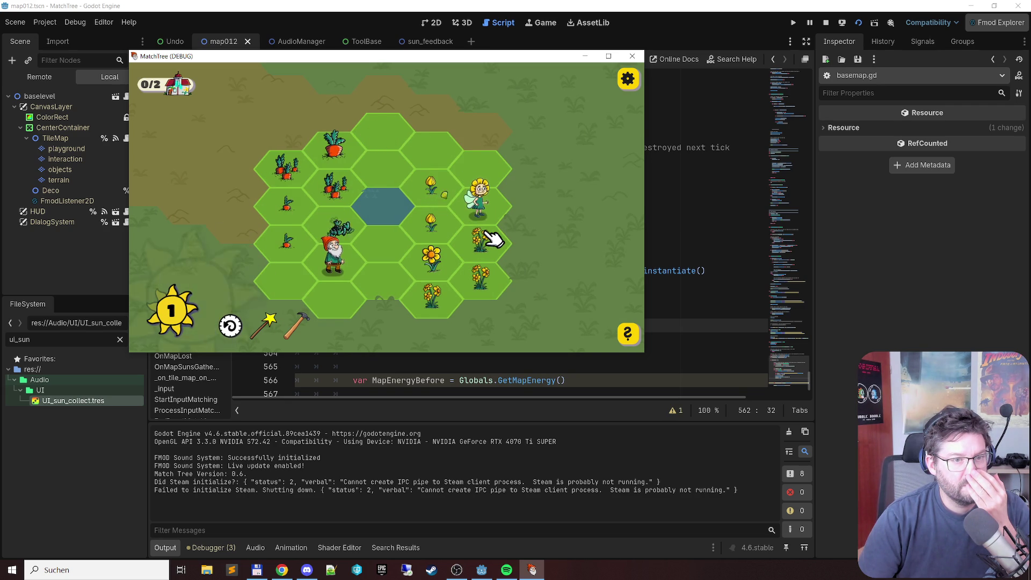
pyautogui.moveTo(382, 129)
pyautogui.mouseDown()
pyautogui.moveTo(488, 166)
pyautogui.moveTo(490, 246)
pyautogui.mouseUp()
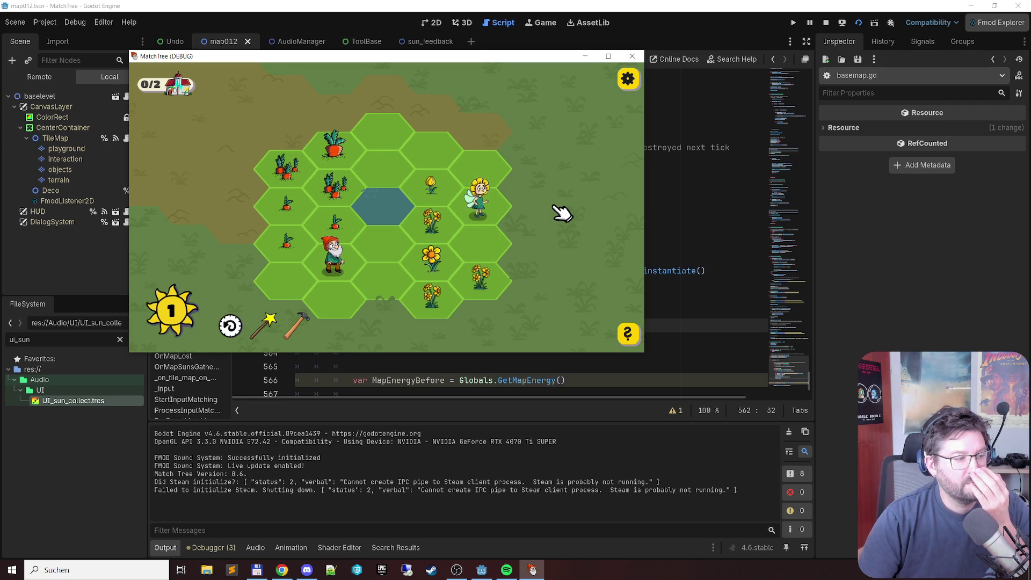
pyautogui.click(633, 55)
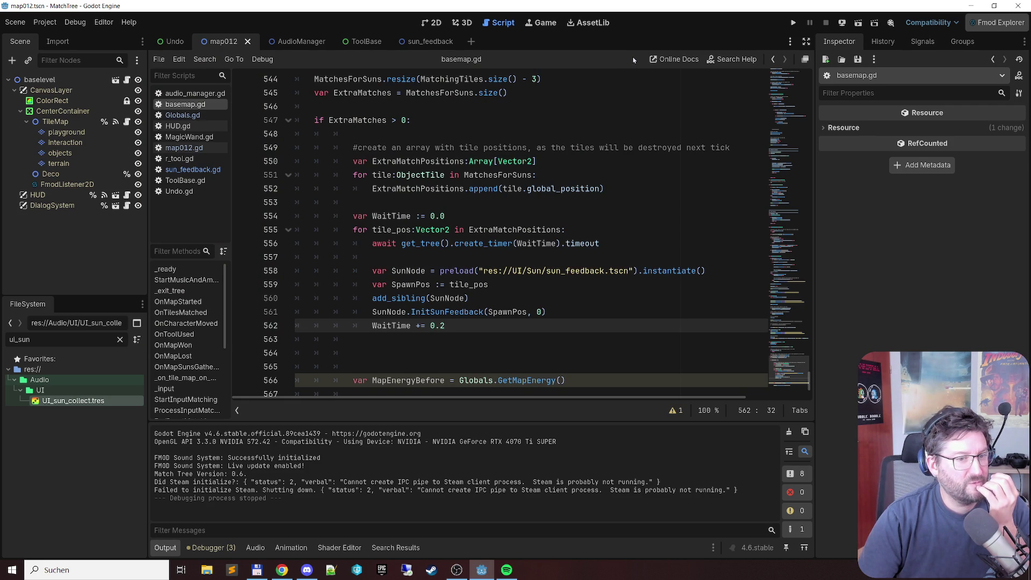
# Step: In sun_feedback.gd, delete the play_sfx_sound(SunAddedSound) statement
pyautogui.scroll(-1, 566, 167)
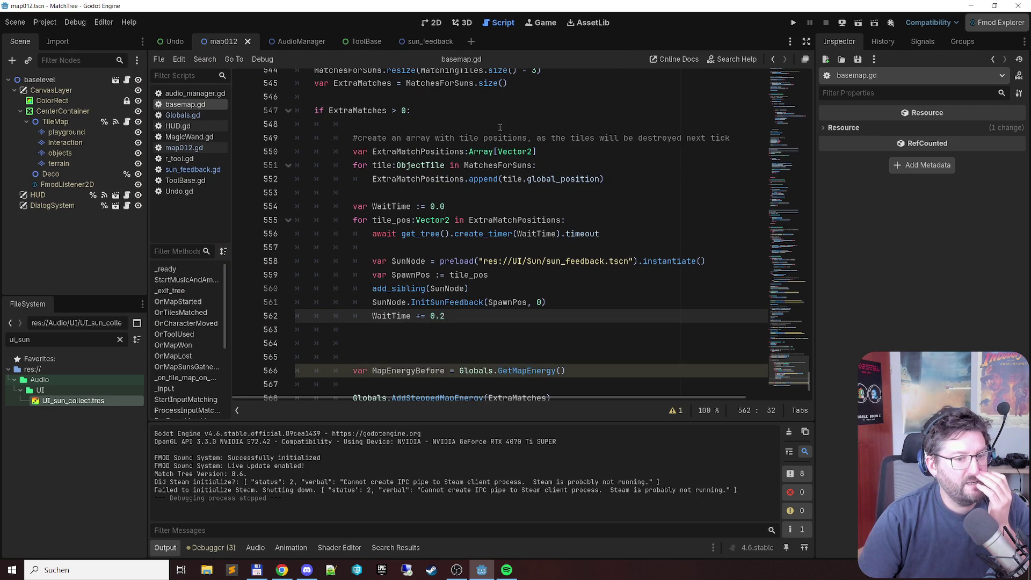
pyautogui.scroll(-2, 500, 127)
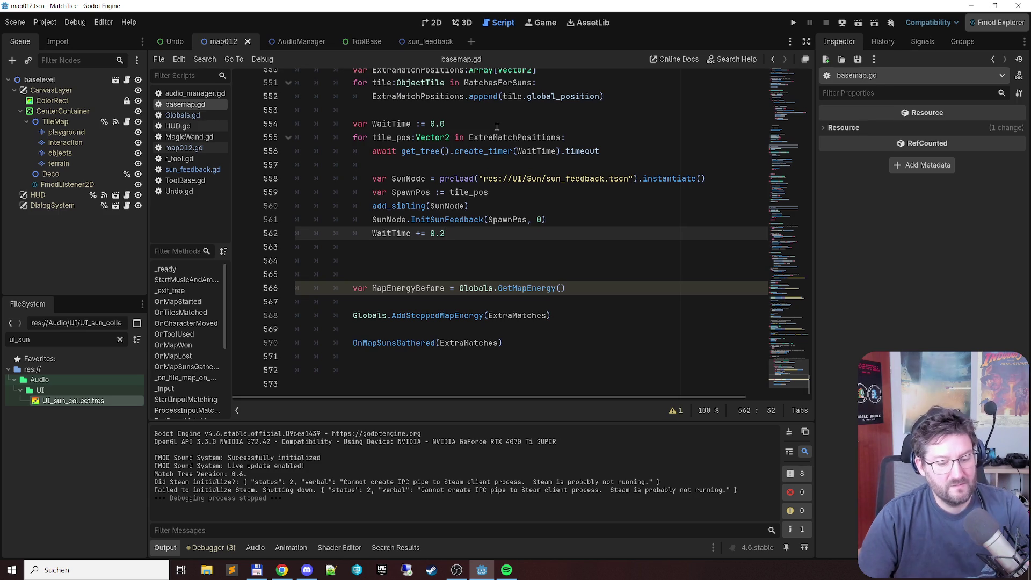
pyautogui.click(443, 45)
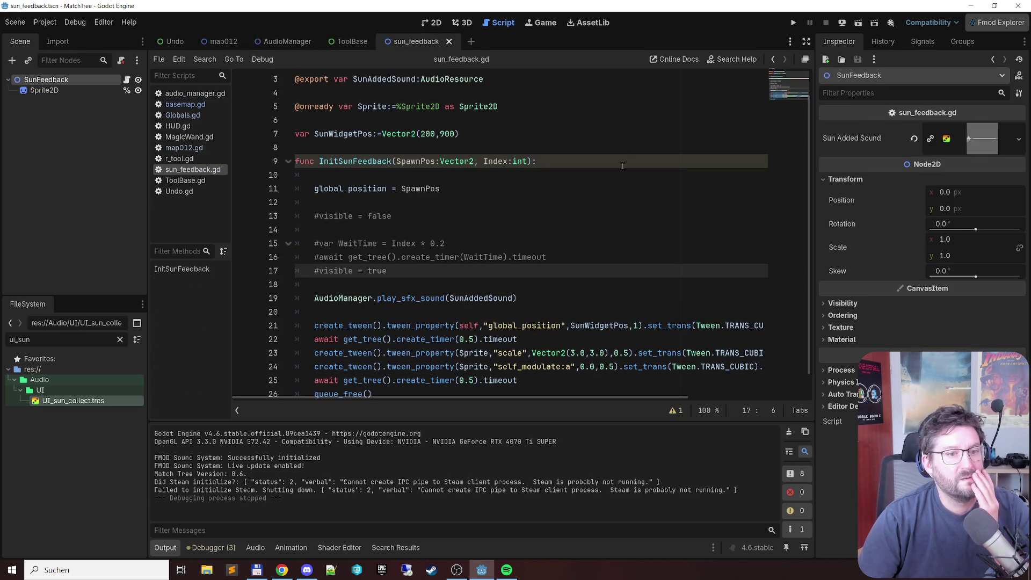
pyautogui.scroll(-1, 621, 180)
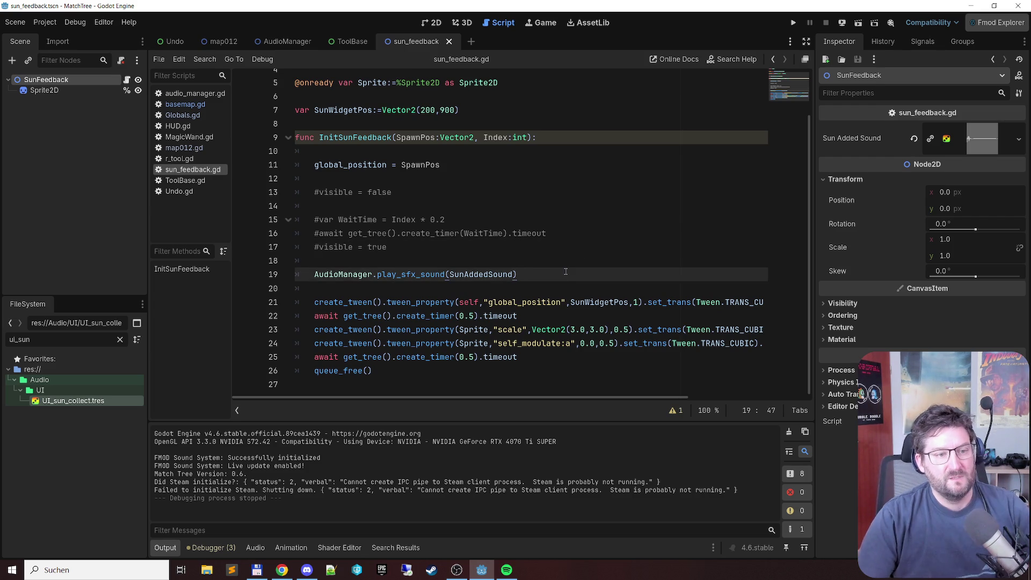
pyautogui.hotkey('shift', 'Home')
pyautogui.hotkey('ctrl', 'x')
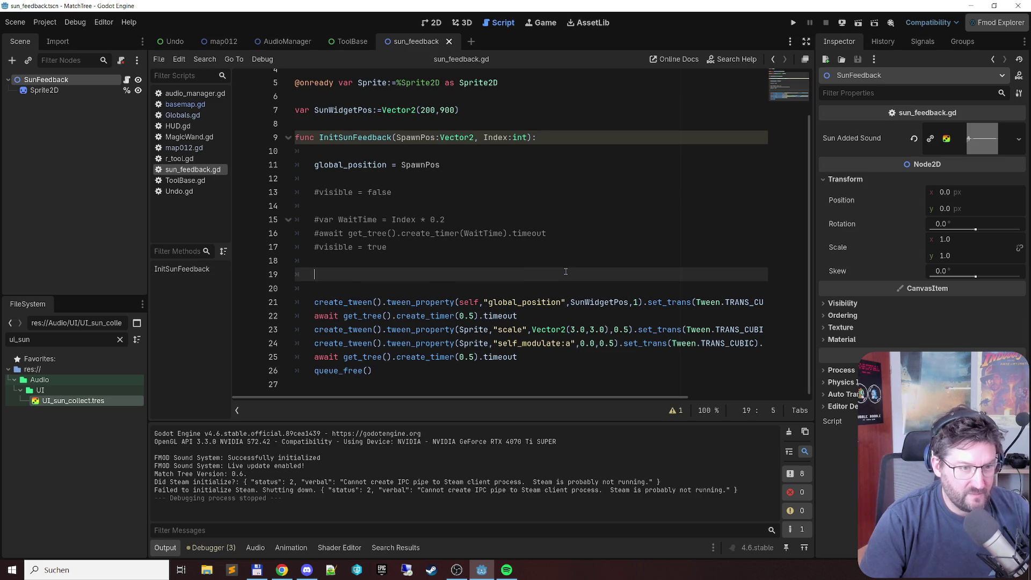
pyautogui.press('Up')
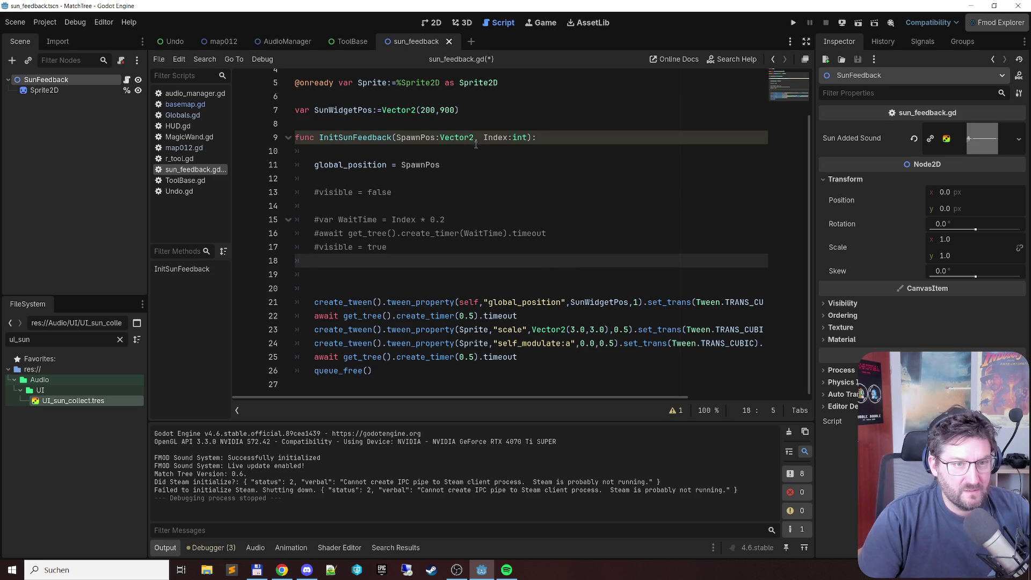
# Step: Remove the Index:int parameter and the commented-out delay lines, then save
pyautogui.click(476, 145)
pyautogui.hotkey('ctrl', 'shift', 'Right')
pyautogui.hotkey('ctrl', 'shift', 'Right')
pyautogui.hotkey('ctrl', 'shift', 'Right')
pyautogui.press('BackSpace')
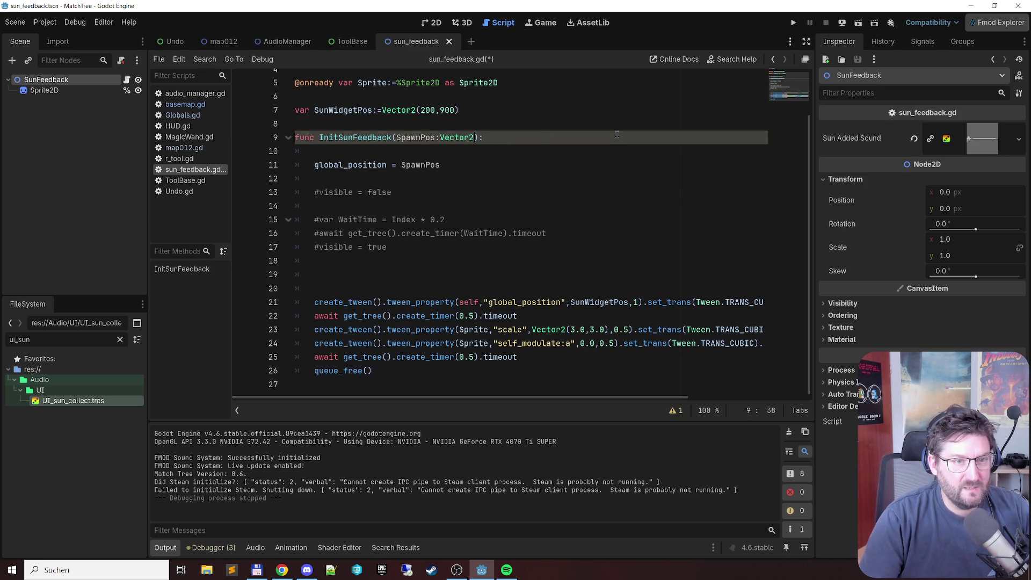
pyautogui.press('Down')
pyautogui.press('Down')
pyautogui.press('Down')
pyautogui.hotkey('shift', 'Down')
pyautogui.hotkey('shift', 'Down')
pyautogui.hotkey('shift', 'Down')
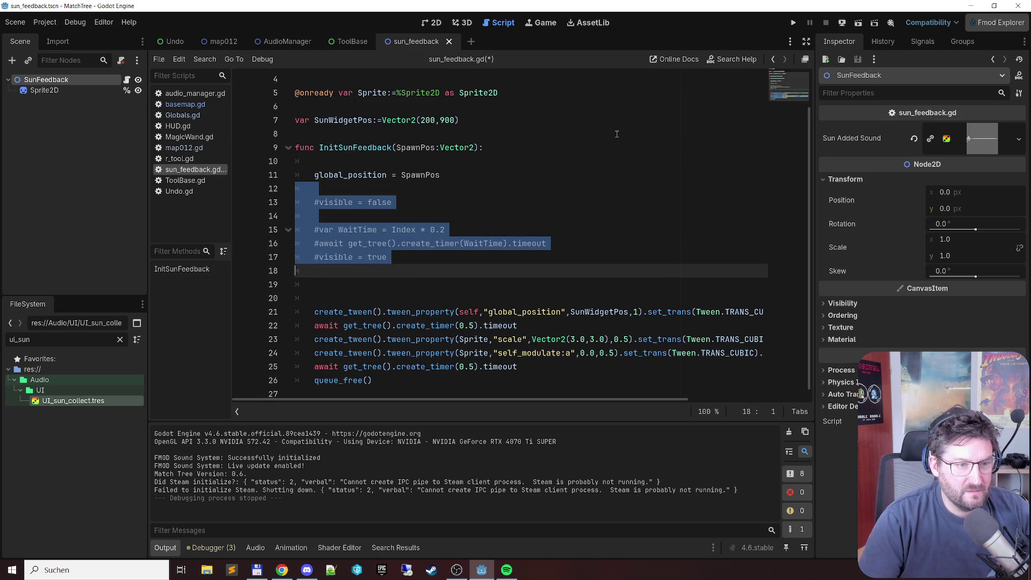
pyautogui.press('Delete')
pyautogui.press('Delete')
pyautogui.press('Delete')
pyautogui.press('Delete')
pyautogui.hotkey('ctrl', 's')
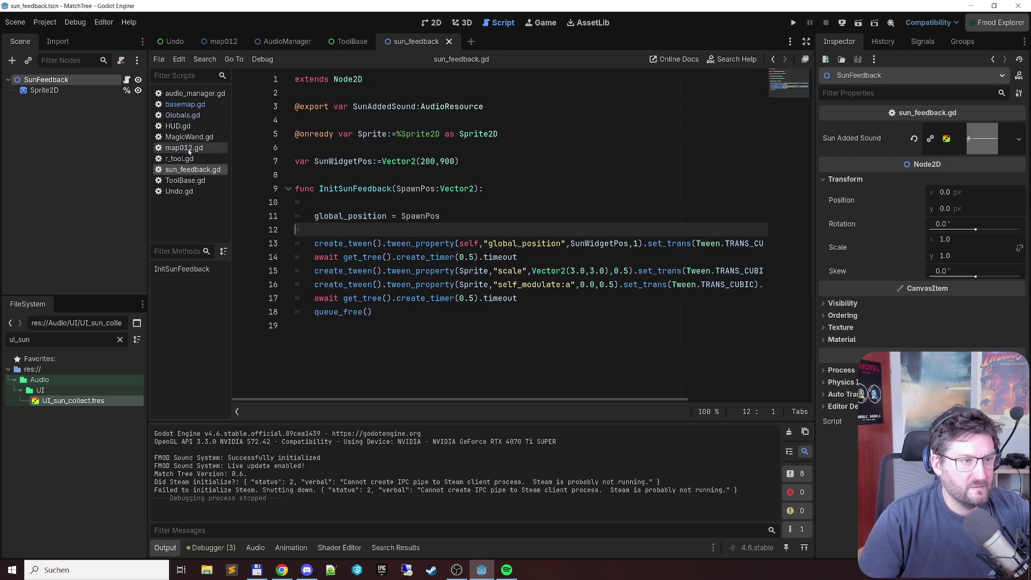
pyautogui.click(189, 104)
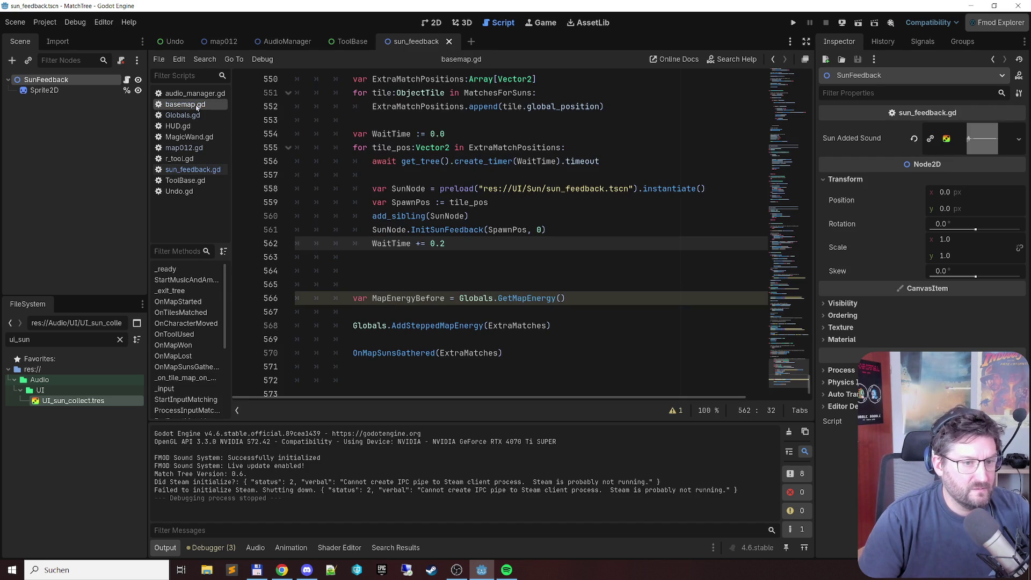
# Step: Drop the 0 argument from InitSunFeedback and paste AudioManager.play_sfx_sound(SunAddedSound) above var WaitTime
pyautogui.click(542, 226)
pyautogui.press('BackSpace')
pyautogui.press('BackSpace')
pyautogui.press('BackSpace')
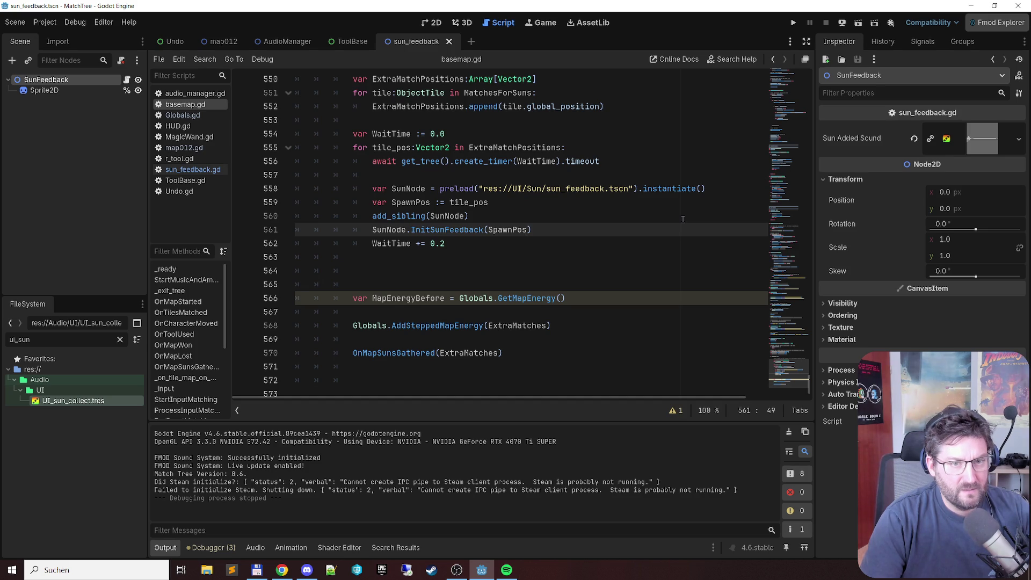
pyautogui.press('Up')
pyautogui.press('Up')
pyautogui.press('Up')
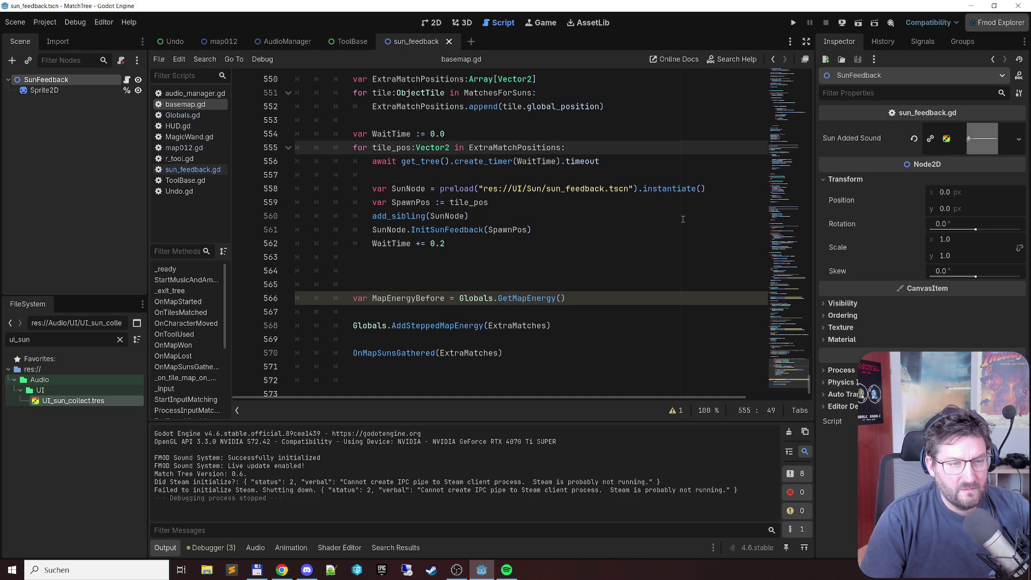
pyautogui.press('Up')
pyautogui.press('Up')
pyautogui.press('Return')
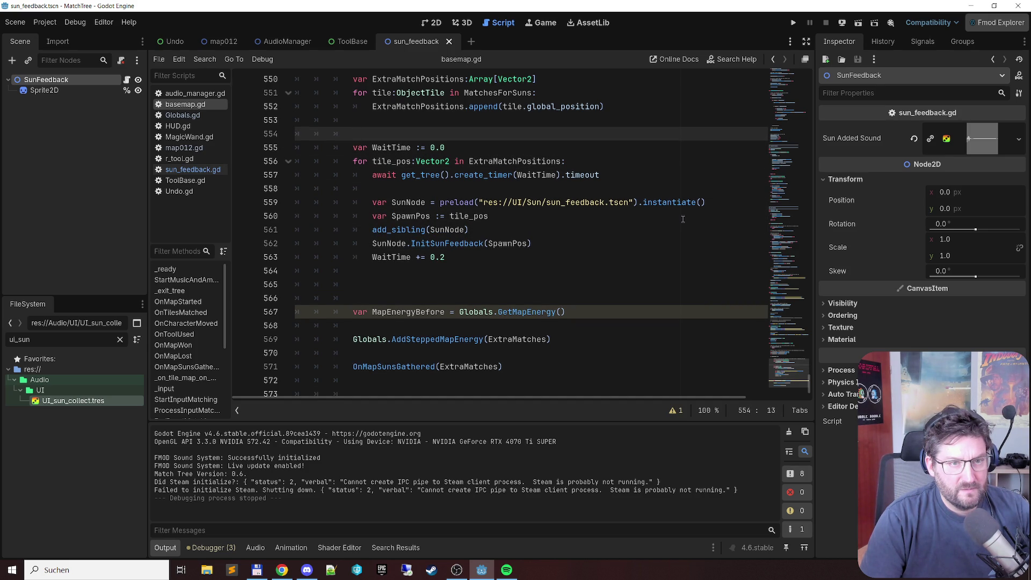
pyautogui.hotkey('ctrl', 'v')
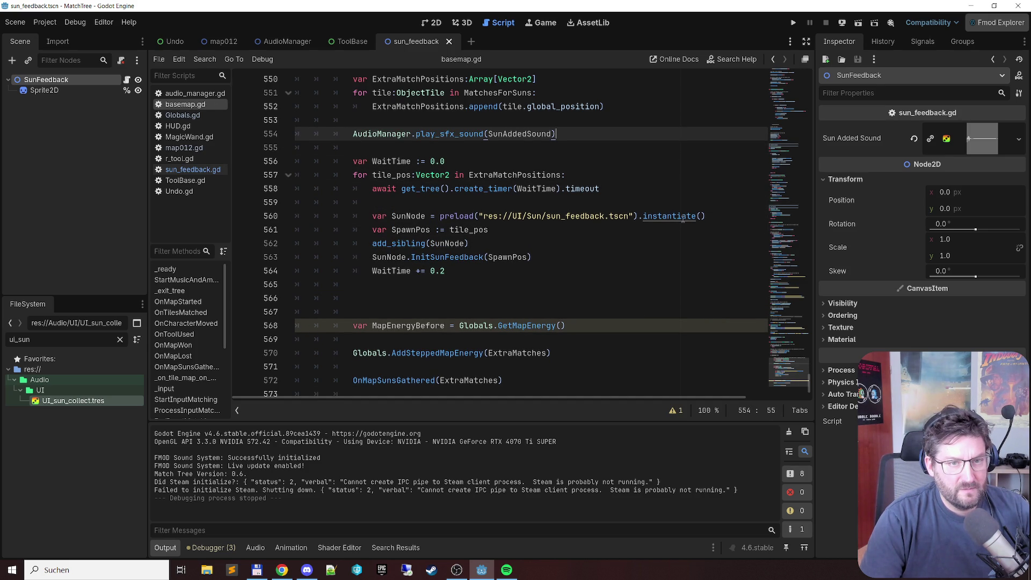
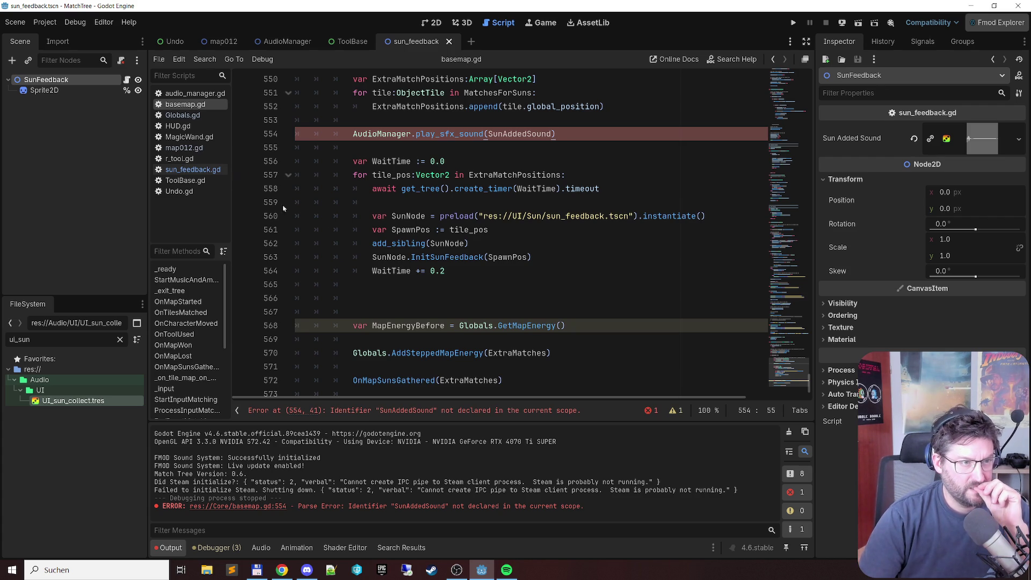
# Step: Filter the FileSystem for 'basema' and open the basemap.tscn scene
pyautogui.doubleClick(19, 340)
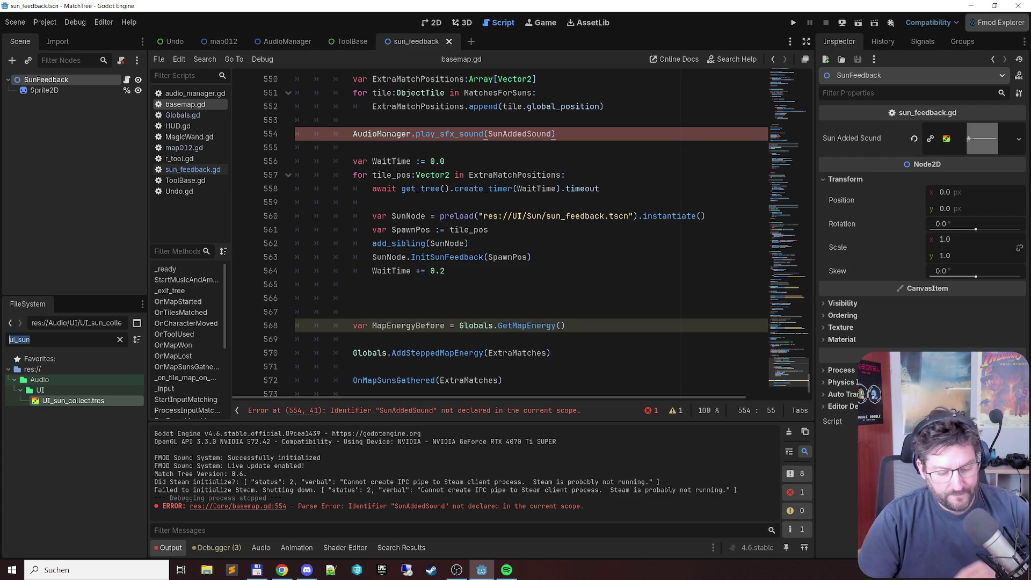
pyautogui.write('basema')
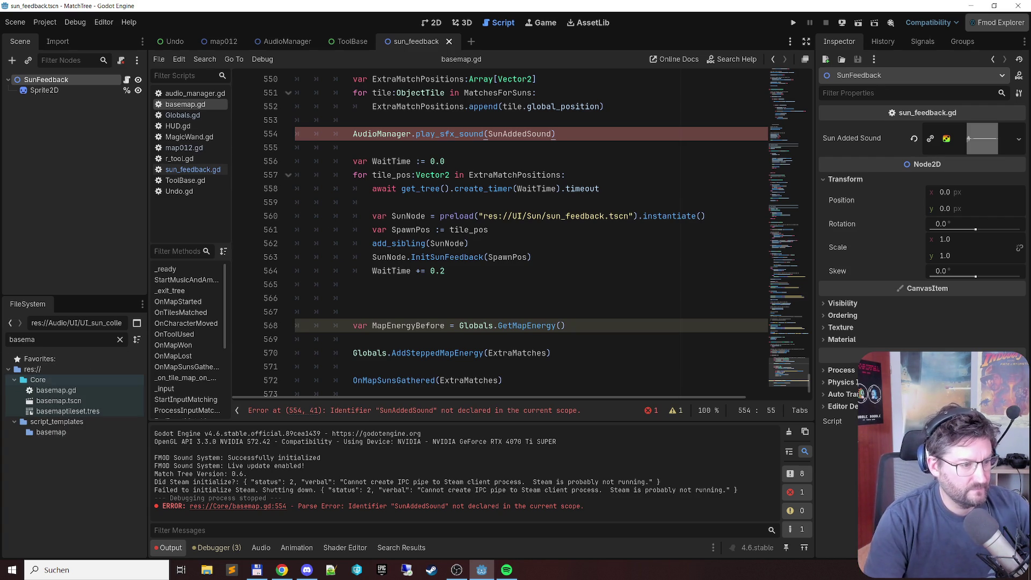
pyautogui.click(86, 400)
pyautogui.doubleClick(86, 401)
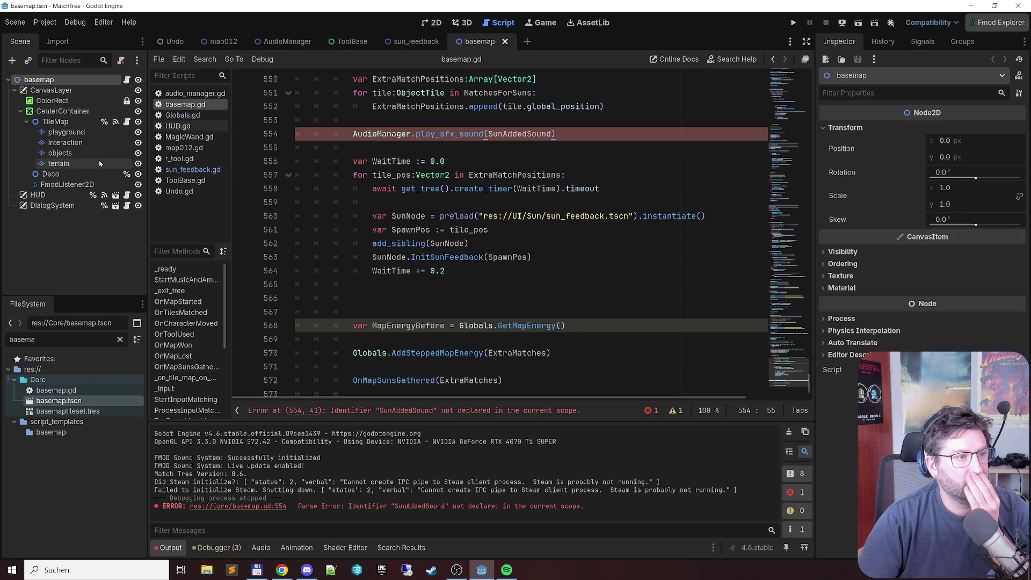
pyautogui.doubleClick(78, 79)
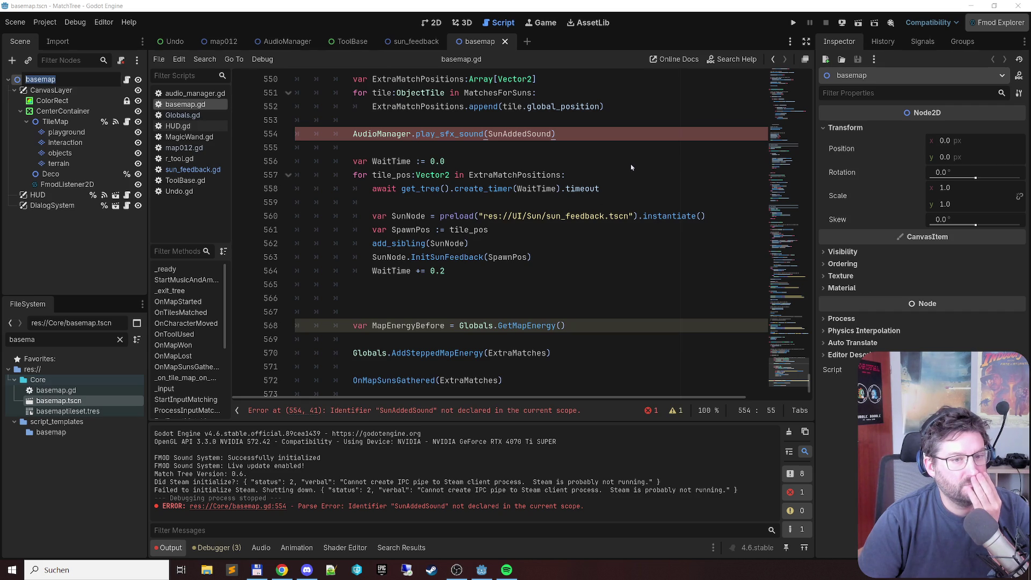
pyautogui.press('Escape')
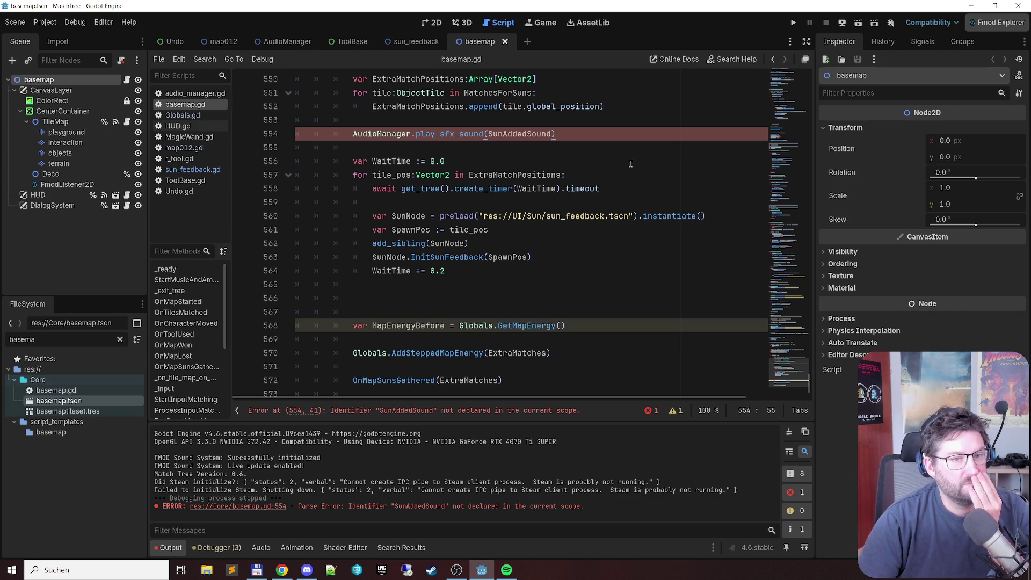
# Step: Select and copy the game-over jingle preload expression on line 524
pyautogui.doubleClick(534, 134)
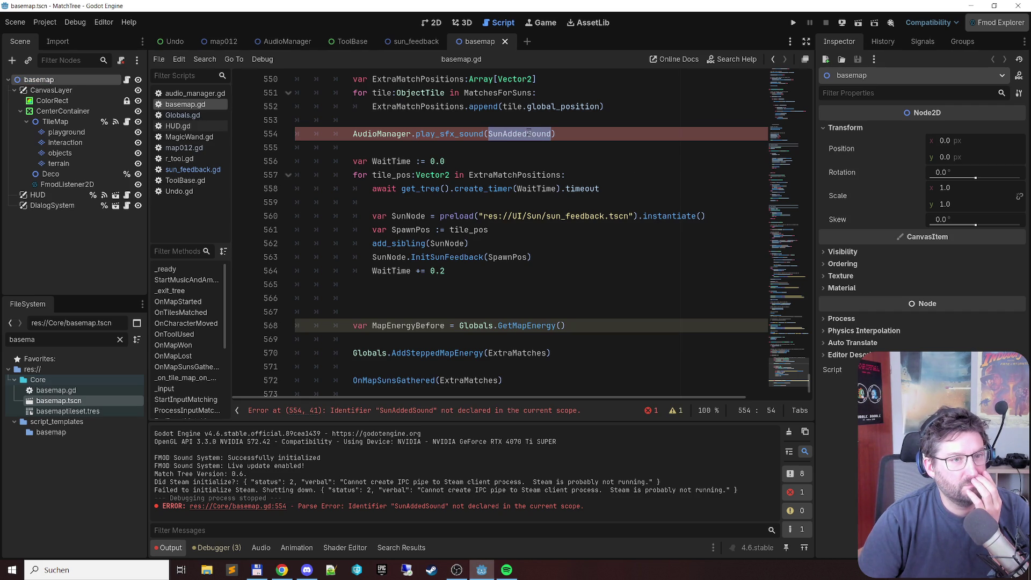
pyautogui.scroll(4, 553, 176)
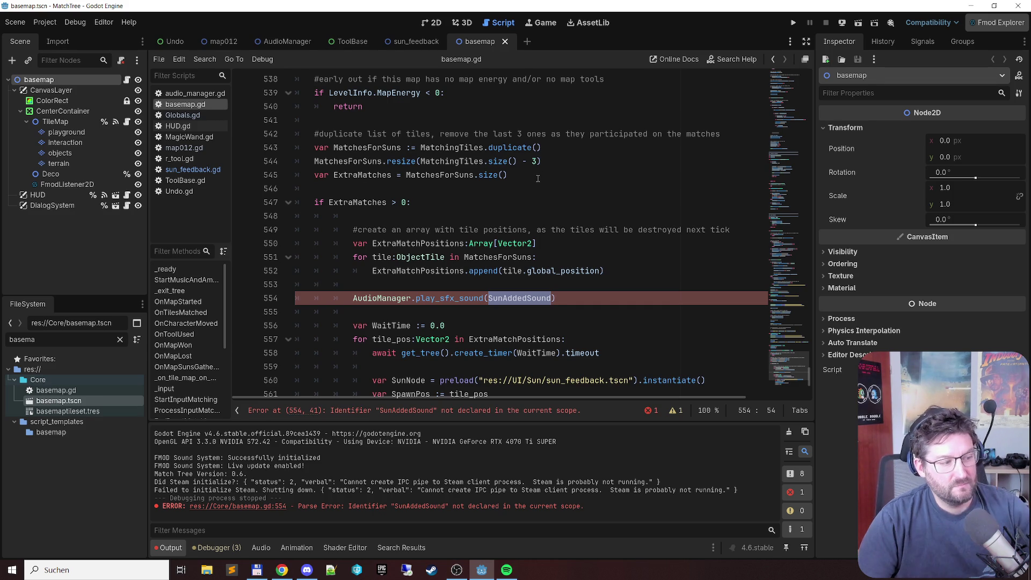
pyautogui.scroll(6, 558, 179)
pyautogui.scroll(5, 559, 178)
pyautogui.scroll(-4, 558, 179)
pyautogui.click(602, 216)
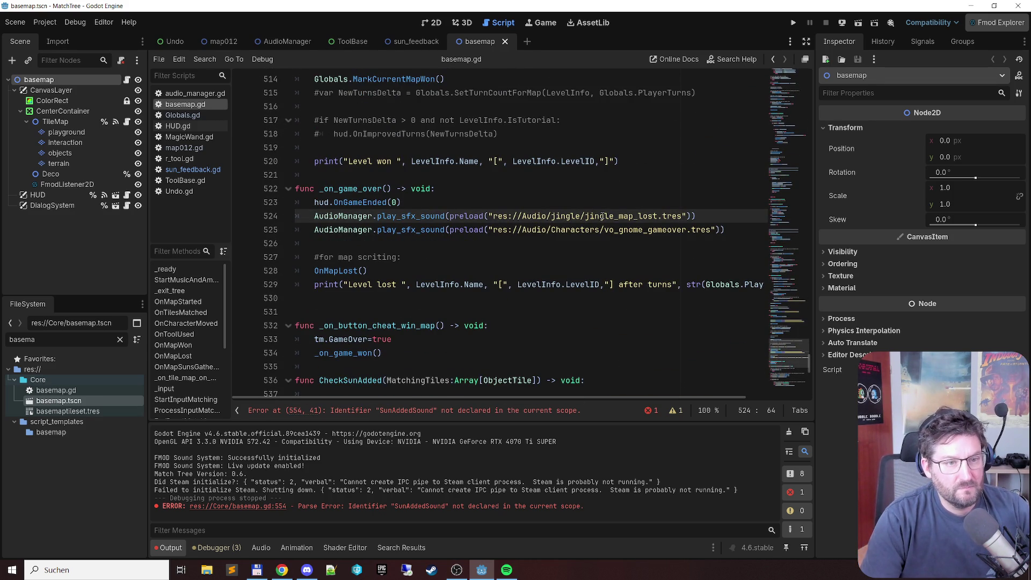
pyautogui.hotkey('ctrl', 'Left')
pyautogui.hotkey('ctrl', 'Left')
pyautogui.hotkey('ctrl', 'Left')
pyautogui.press('Right')
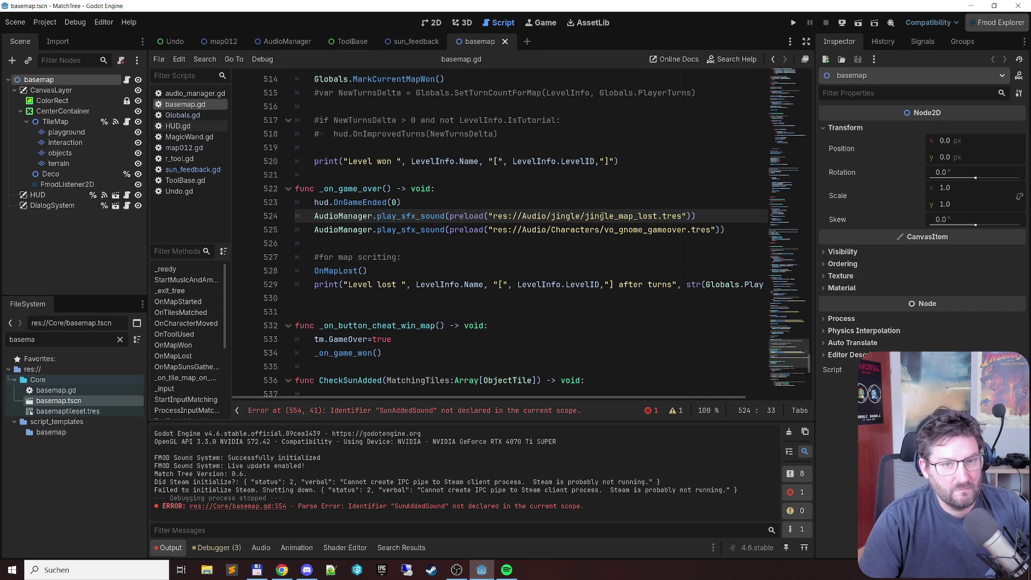
pyautogui.hotkey('shift', 'End')
pyautogui.hotkey('shift', 'Left')
pyautogui.hotkey('ctrl', 'c')
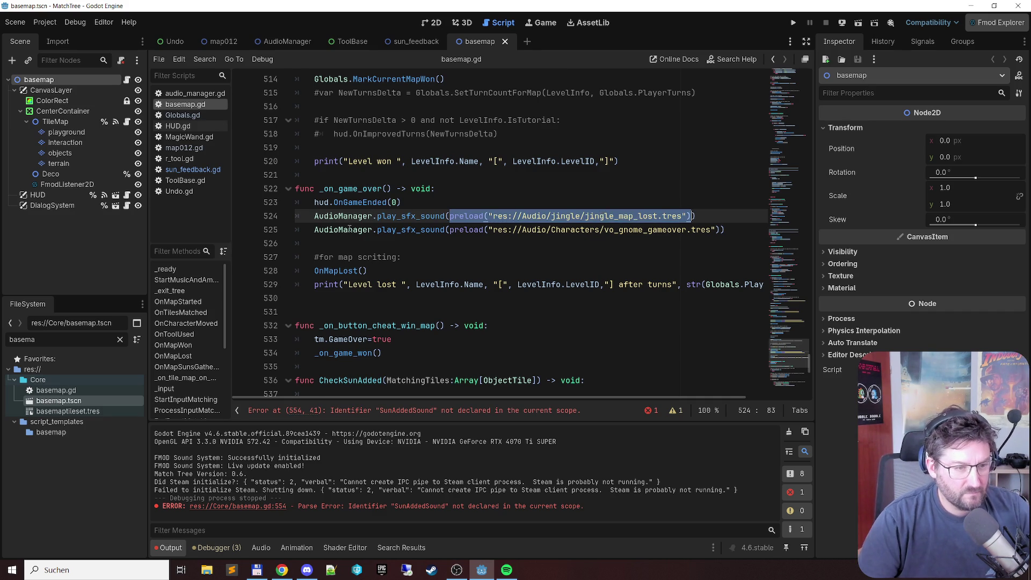
pyautogui.scroll(-10, 350, 228)
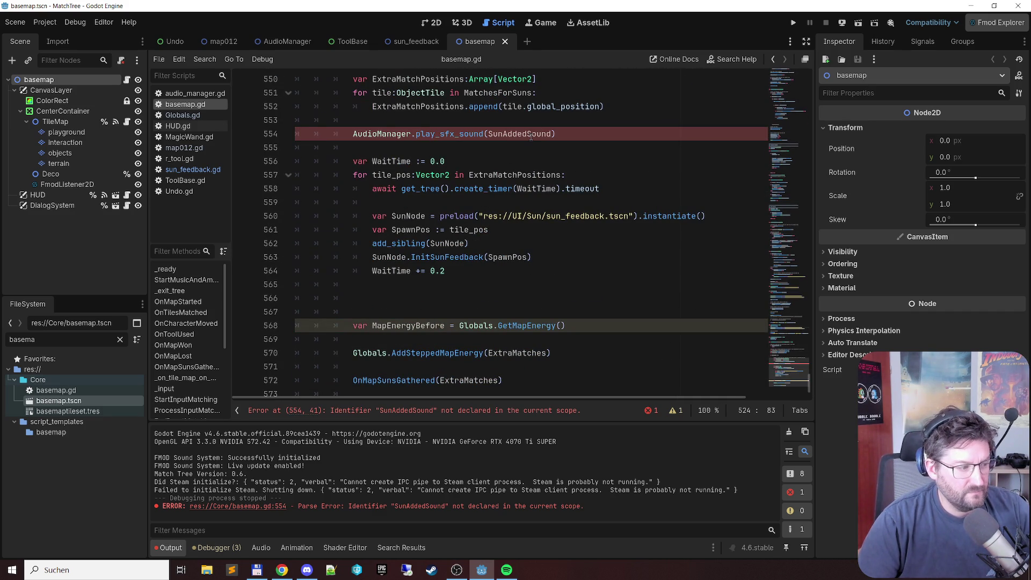
# Step: Replace SunAddedSound on line 554 with the copied preload call, removing its jingle_map_lost path
pyautogui.doubleClick(520, 134)
pyautogui.hotkey('ctrl', 'v')
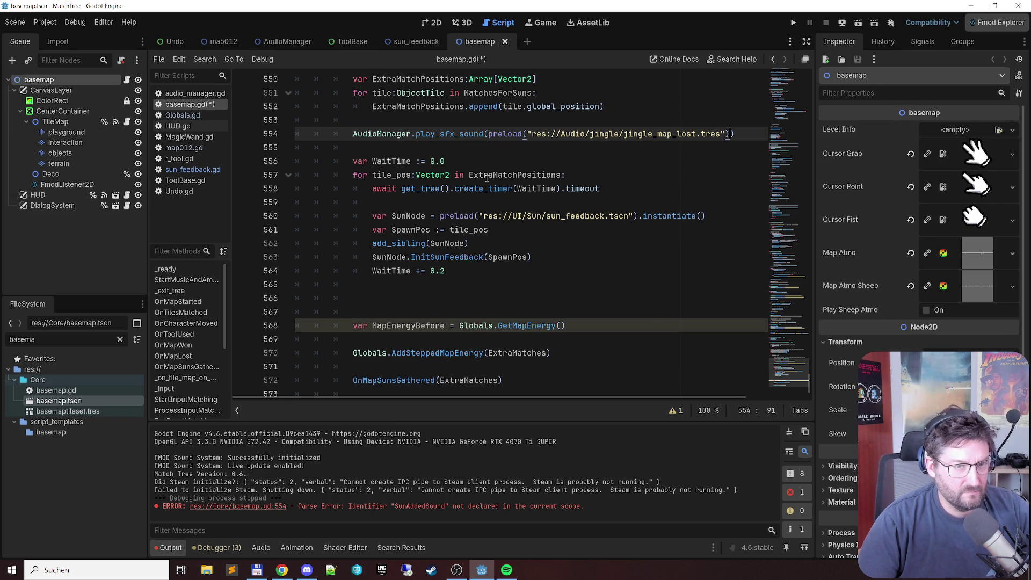
pyautogui.moveTo(528, 133); pyautogui.dragTo(728, 134)
pyautogui.press('BackSpace')
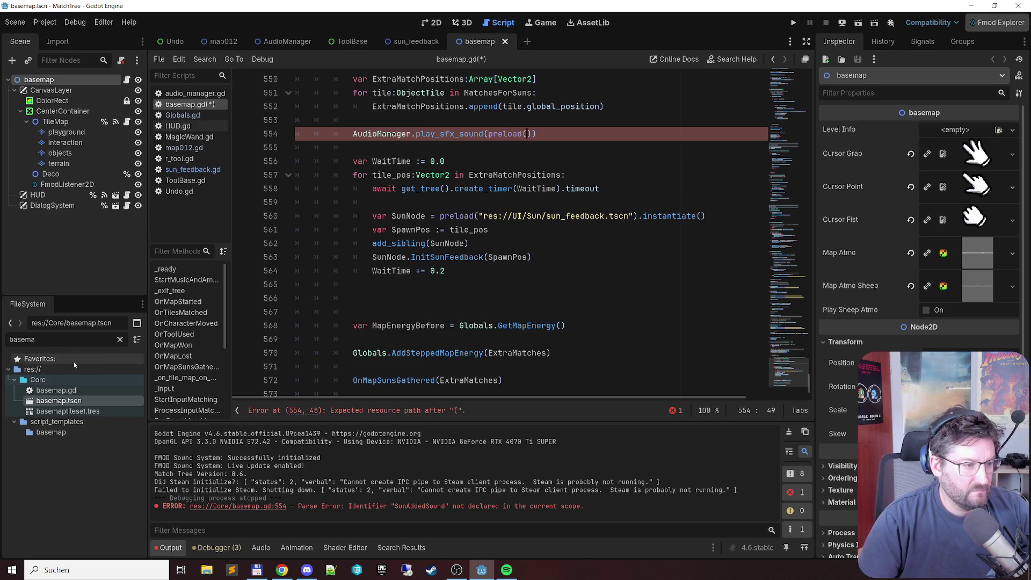
# Step: Filter FileSystem for 'sun' and inspect the Sun Added Sound resource in sun_feedback
pyautogui.doubleClick(22, 339)
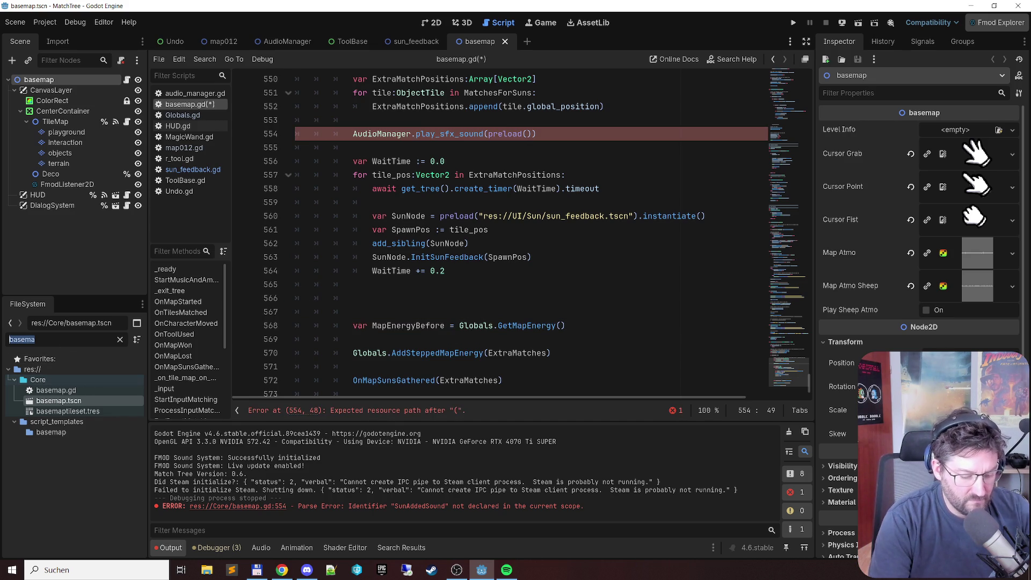
pyautogui.write('sun')
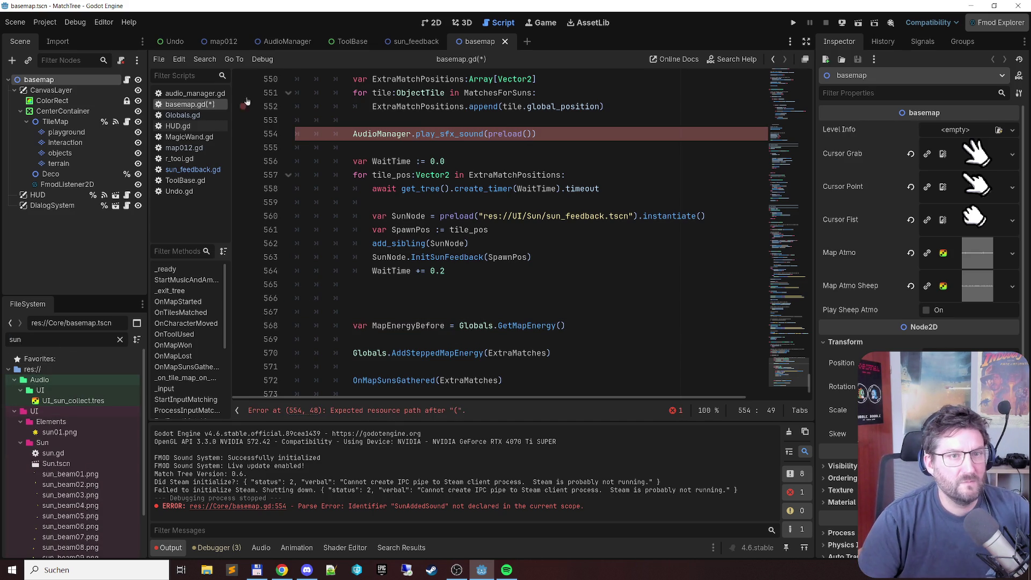
pyautogui.click(395, 41)
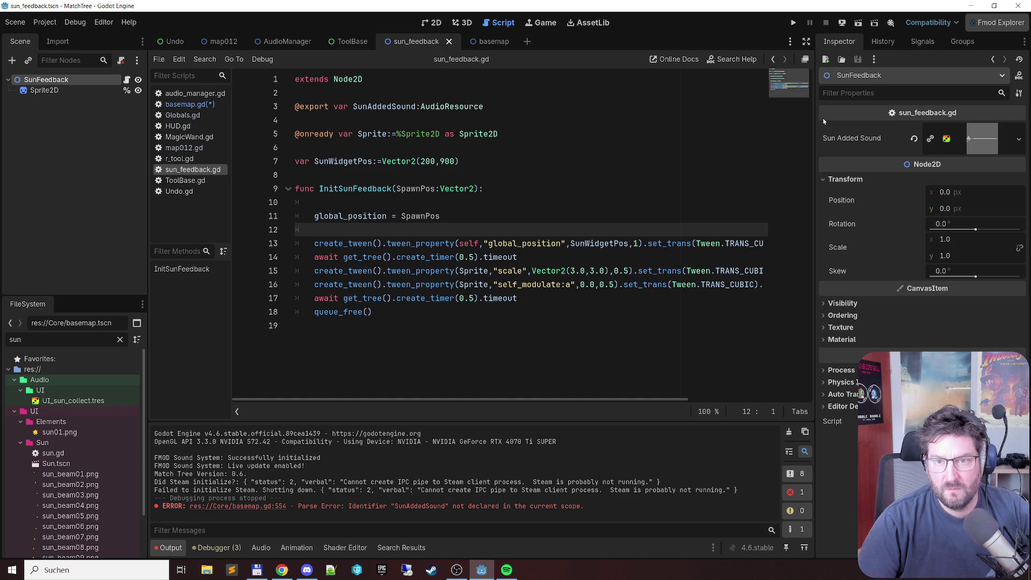
pyautogui.click(972, 144)
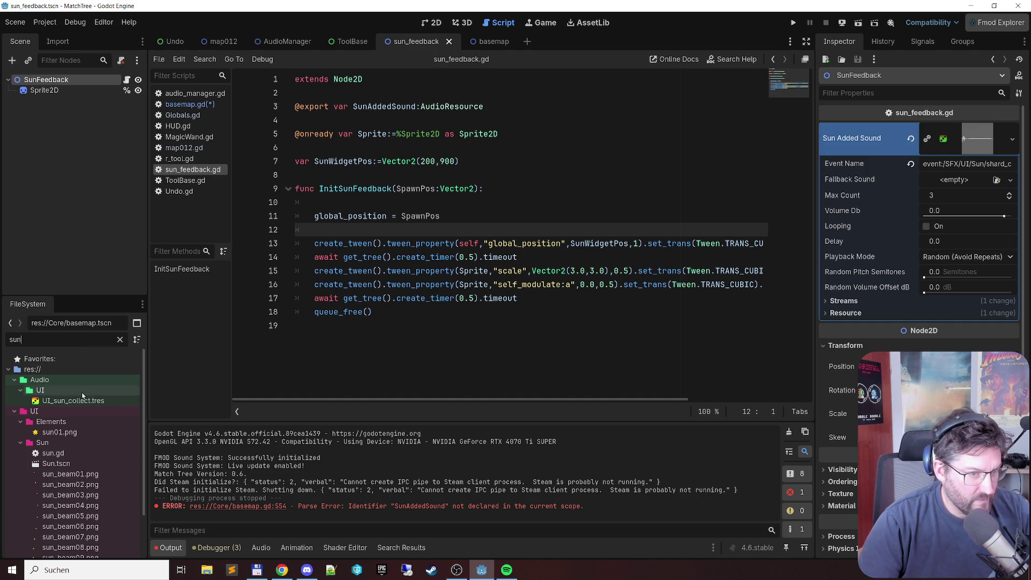
pyautogui.hotkey('alt', 'Left')
# Step: Drop UI_sun_collect.tres into the preload call, save basemap.gd and run the project
pyautogui.moveTo(82, 402)
pyautogui.mouseDown()
pyautogui.moveTo(156, 364)
pyautogui.moveTo(481, 143)
pyautogui.moveTo(529, 136)
pyautogui.mouseUp()
pyautogui.hotkey('ctrl', 's')
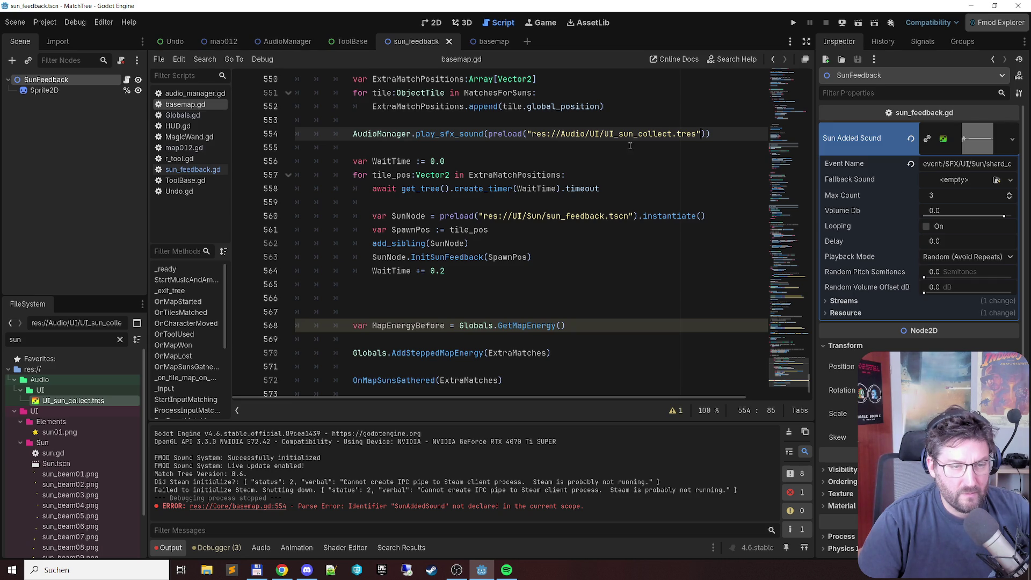
pyautogui.press('F5')
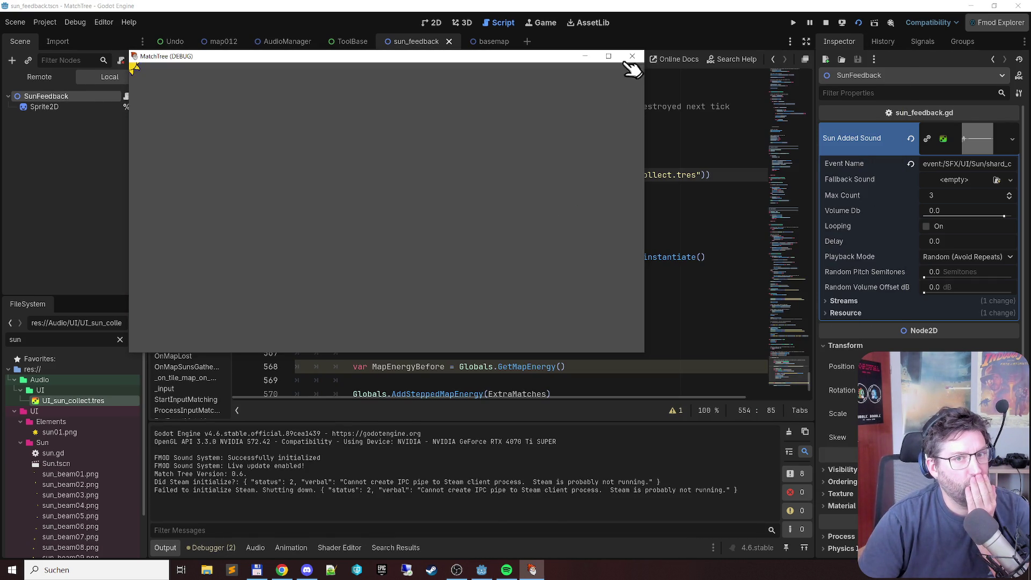
# Step: Close the running game, switch to the map012 script and relaunch the game
pyautogui.click(632, 56)
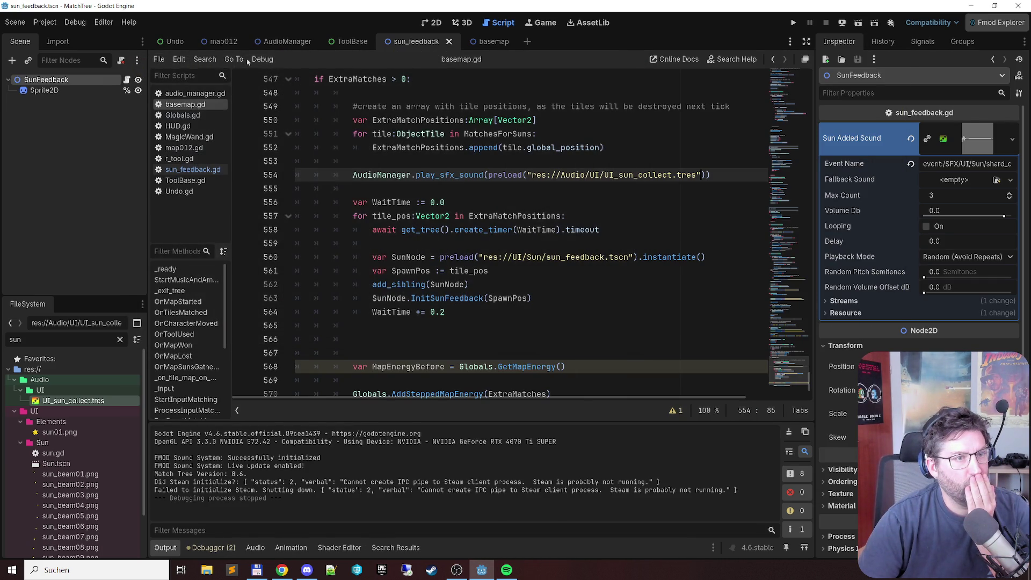
pyautogui.click(231, 45)
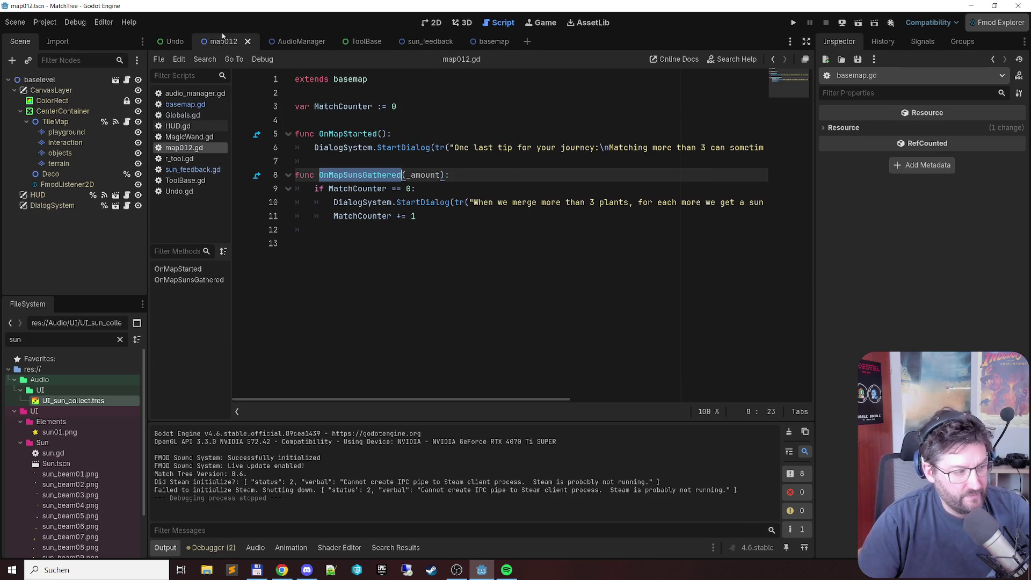
pyautogui.press('F5')
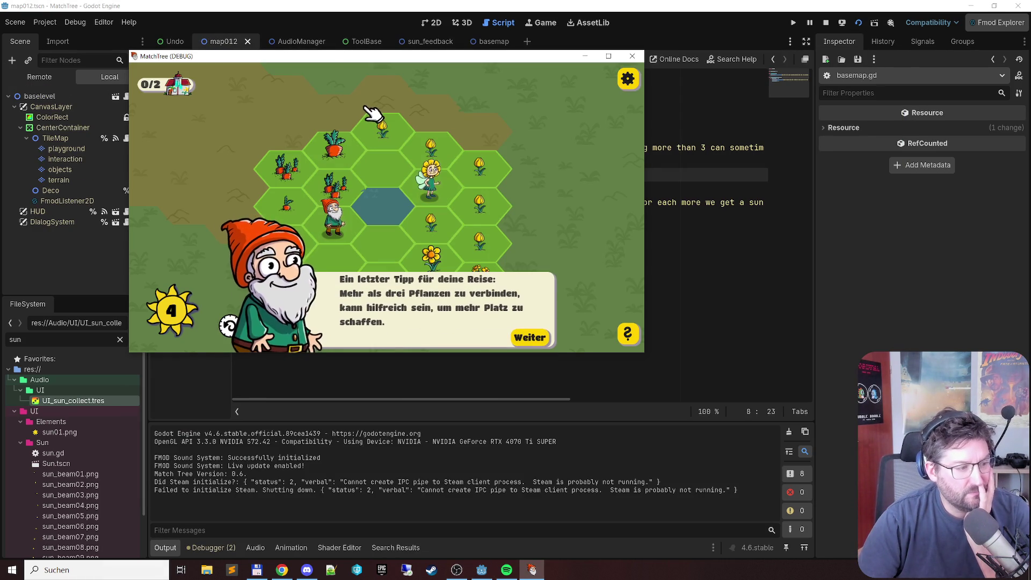
# Step: Dismiss the tips, match flowers for an extra sun, check the settings panel, then close the game
pyautogui.click(530, 337)
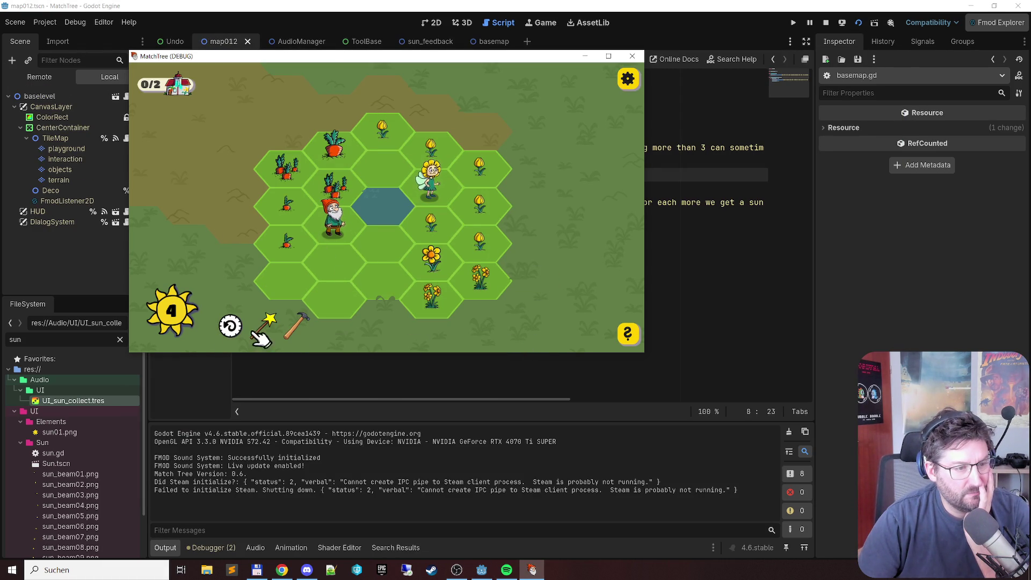
pyautogui.click(384, 129)
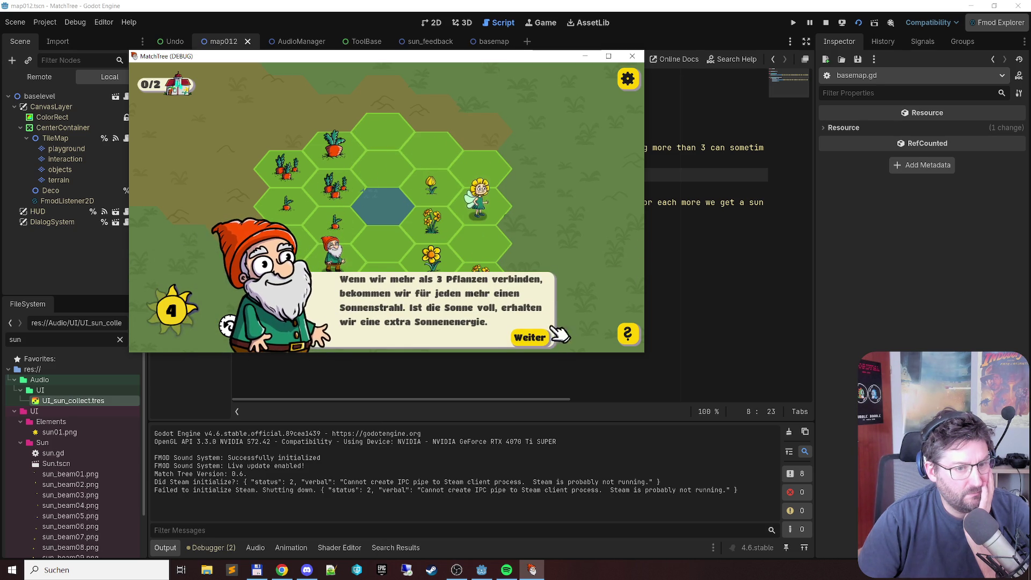
pyautogui.click(546, 342)
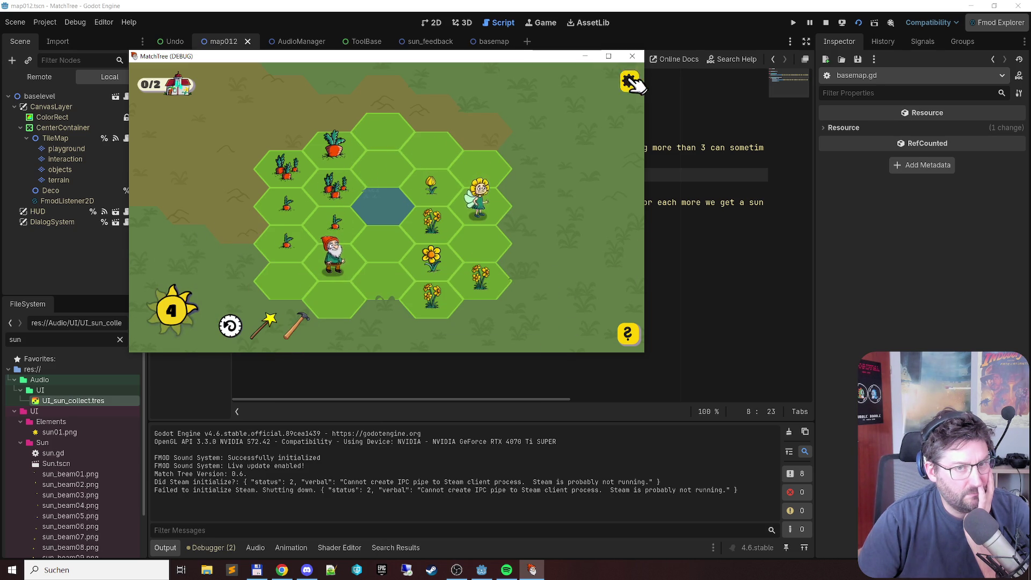
pyautogui.click(627, 79)
pyautogui.click(540, 312)
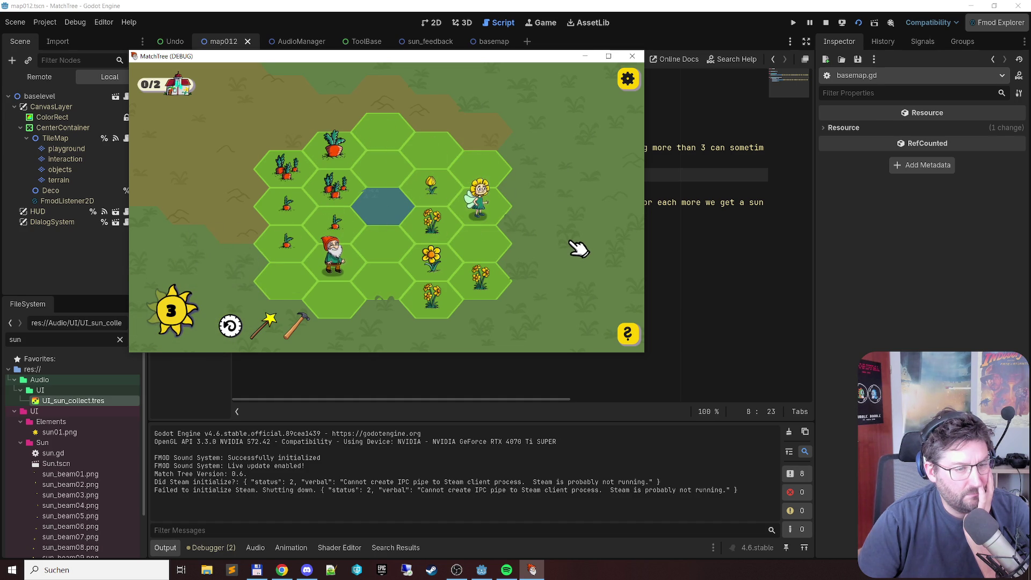
pyautogui.click(632, 57)
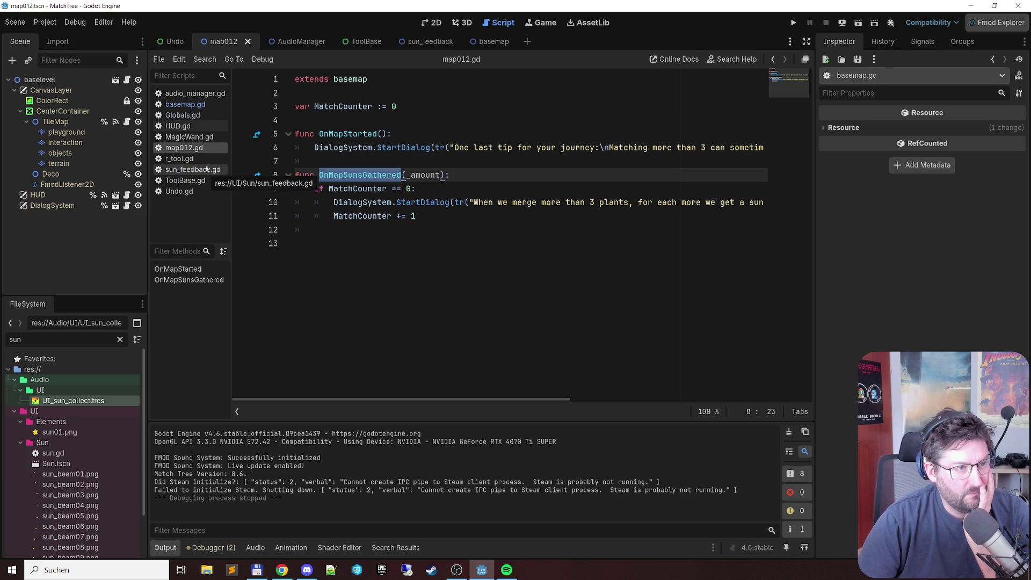
# Step: Change the line 554 call from play_sfx_sound to AudioManager.play_ui_sound and save
pyautogui.click(198, 104)
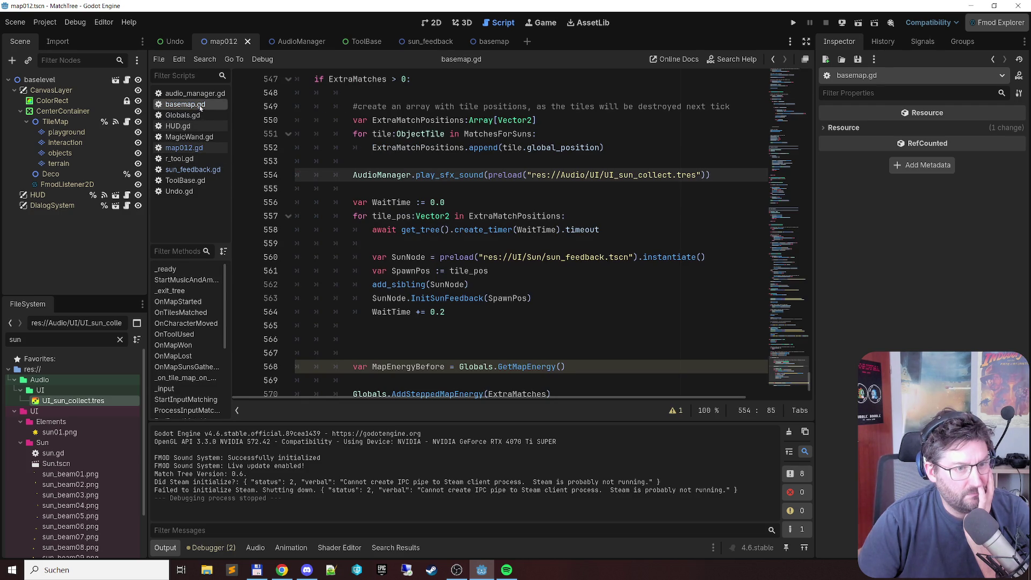
pyautogui.doubleClick(456, 174)
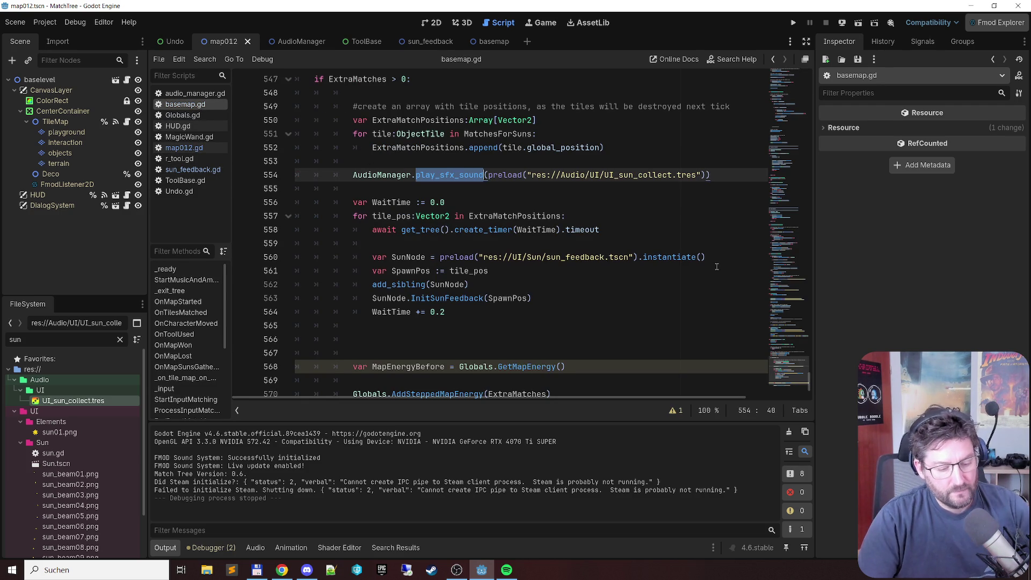
pyautogui.write('start')
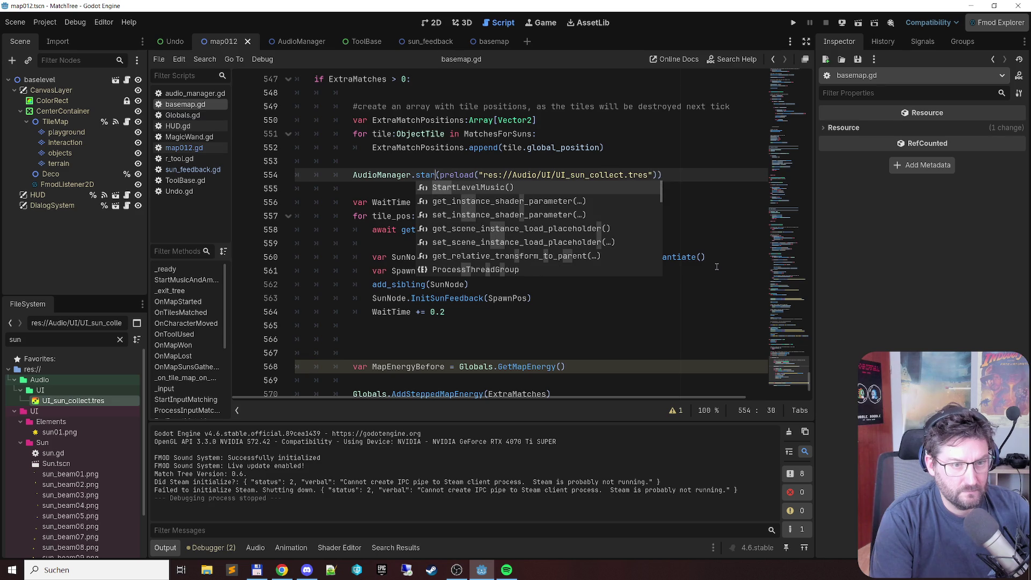
pyautogui.press('BackSpace')
pyautogui.press('BackSpace')
pyautogui.press('BackSpace')
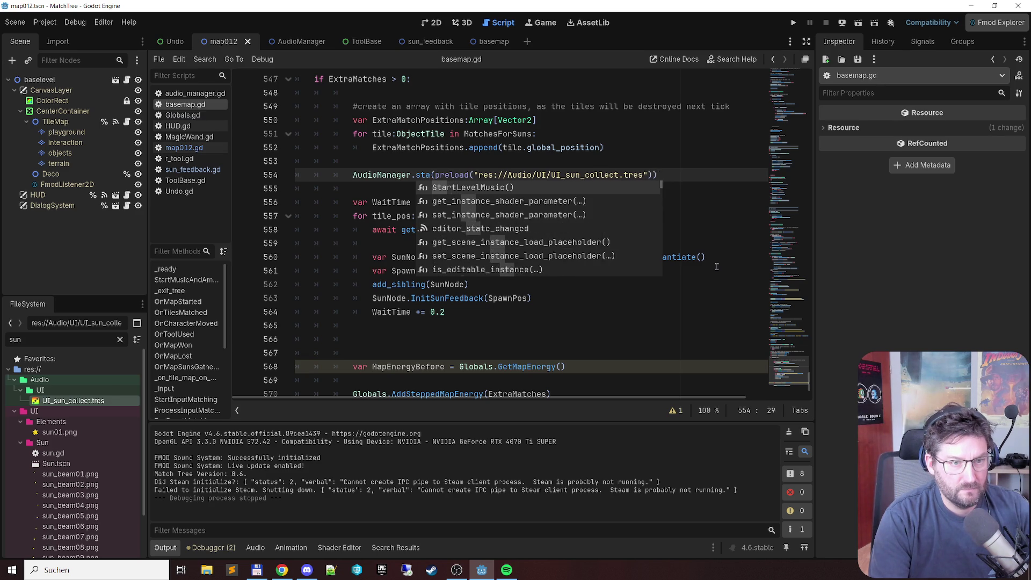
pyautogui.write('pla')
pyautogui.press('Down')
pyautogui.press('Down')
pyautogui.press('Down')
pyautogui.press('Return')
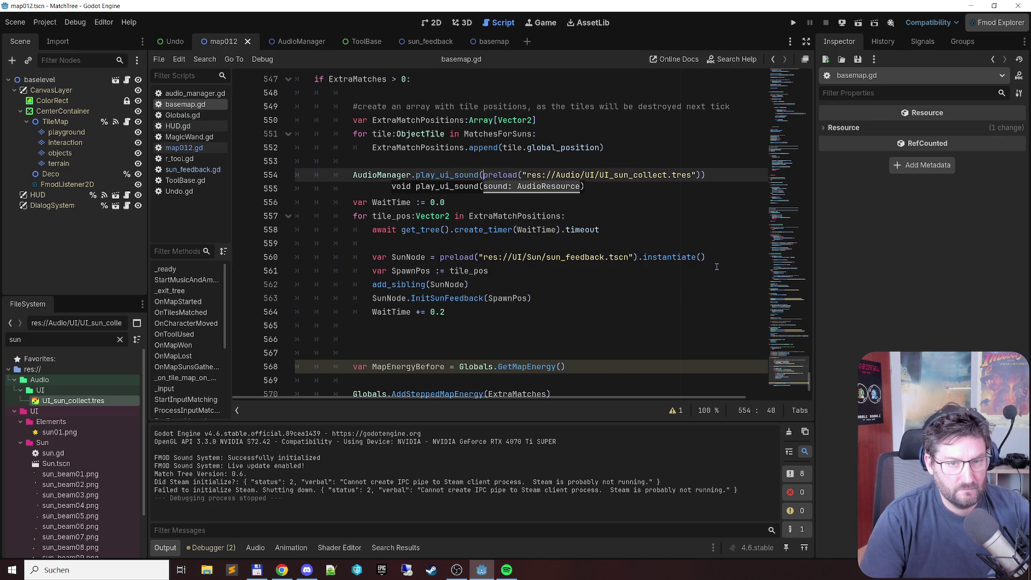
pyautogui.press('Home')
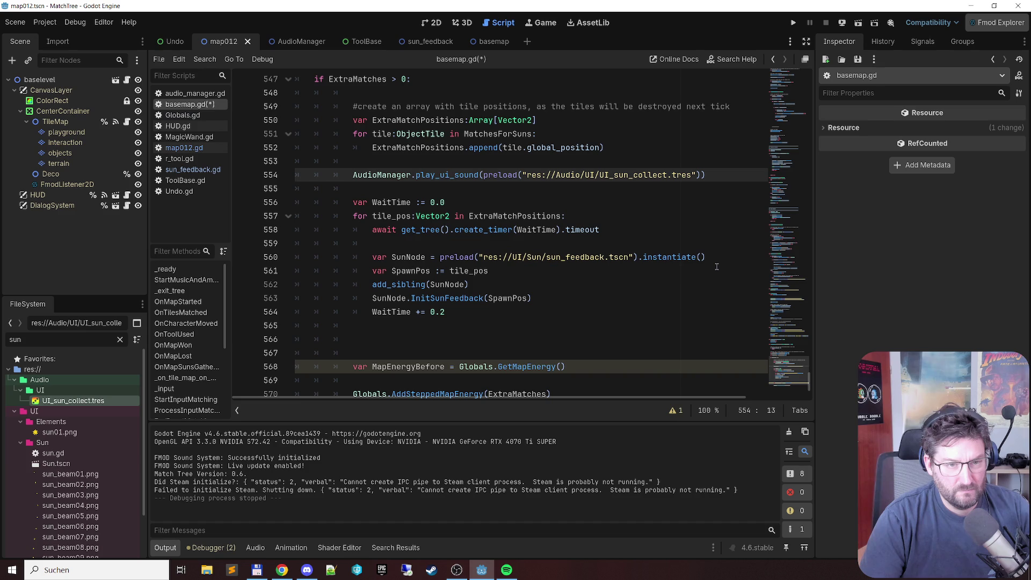
pyautogui.hotkey('ctrl', 's')
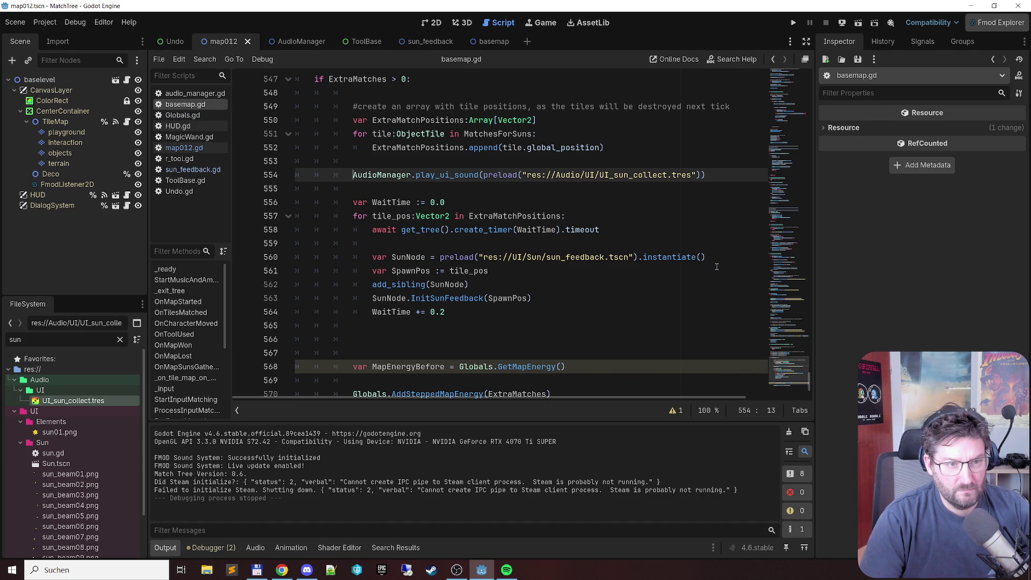
# Step: Add an AudioManager.end_ui_sound call on the line below
pyautogui.press('Down')
pyautogui.write('Aud')
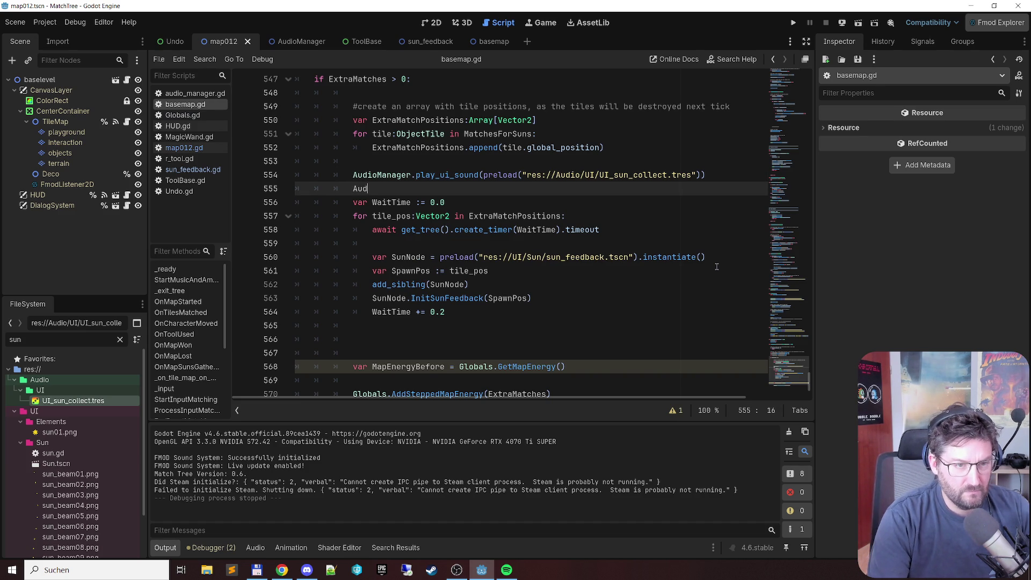
pyautogui.write('ioManag')
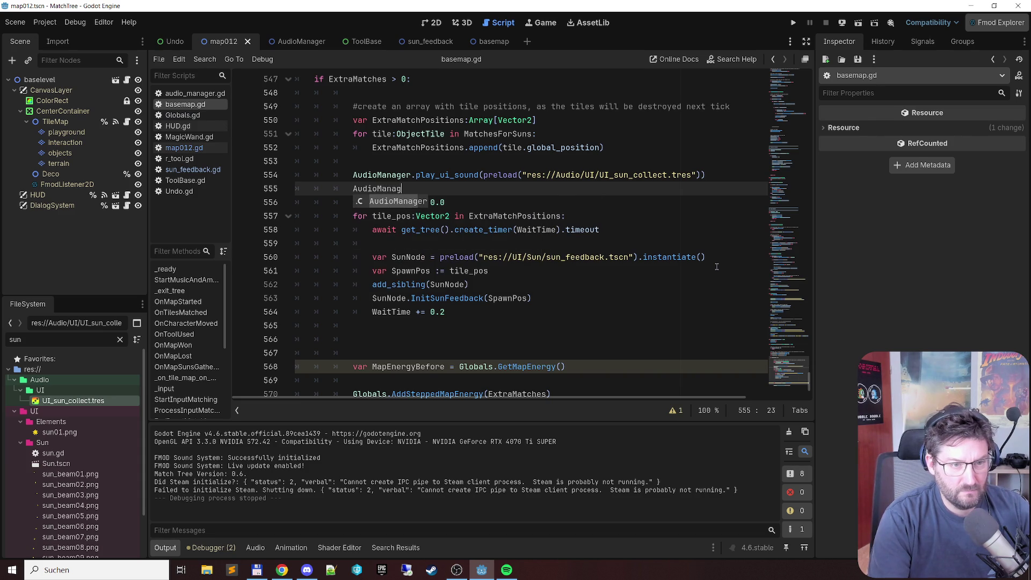
pyautogui.write('e.sto')
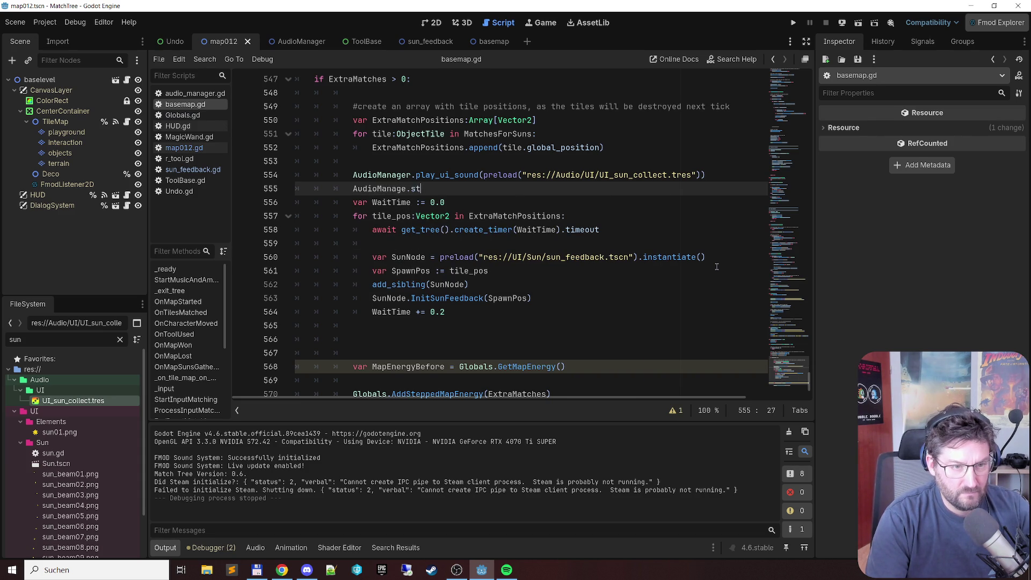
pyautogui.press('BackSpace')
pyautogui.press('BackSpace')
pyautogui.press('BackSpace')
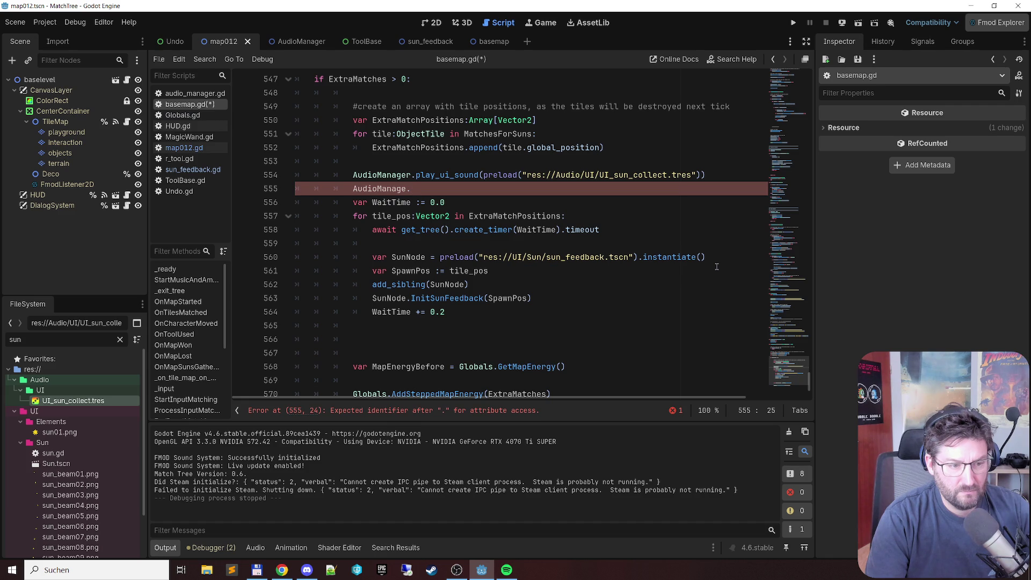
pyautogui.write('end')
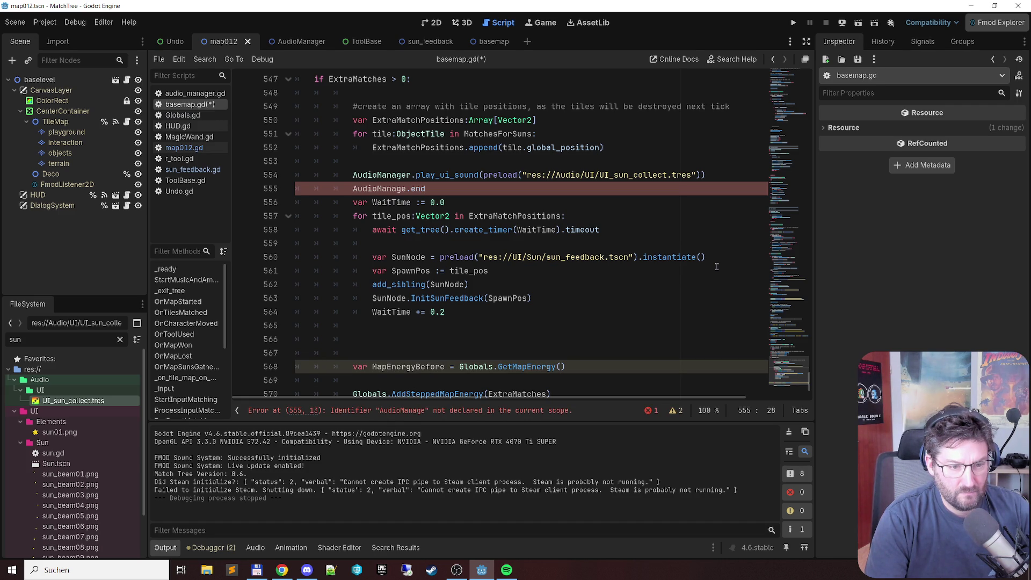
pyautogui.press('BackSpace')
pyautogui.press('BackSpace')
pyautogui.press('BackSpace')
pyautogui.write('r.')
pyautogui.write('end')
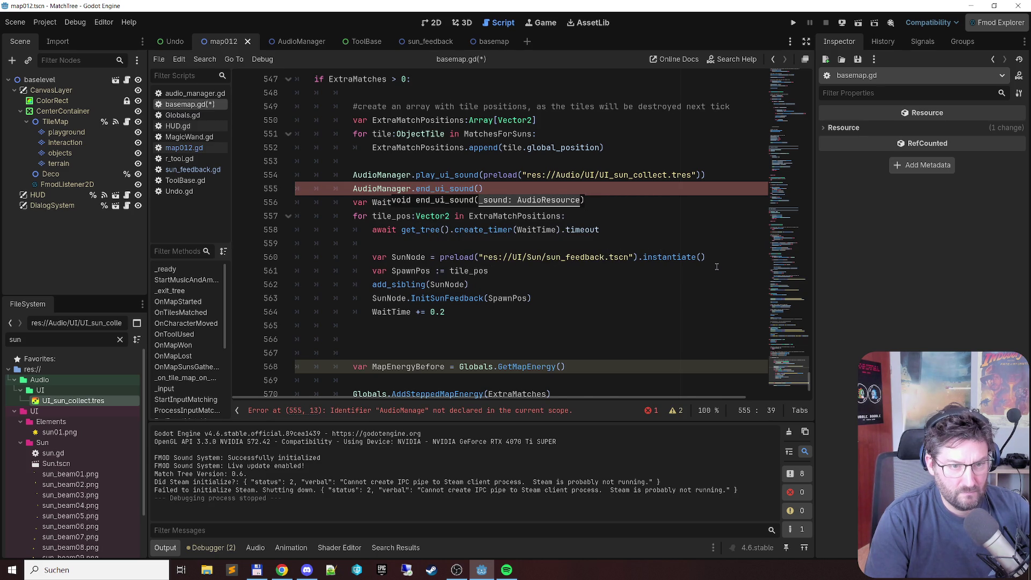
pyautogui.press('Return')
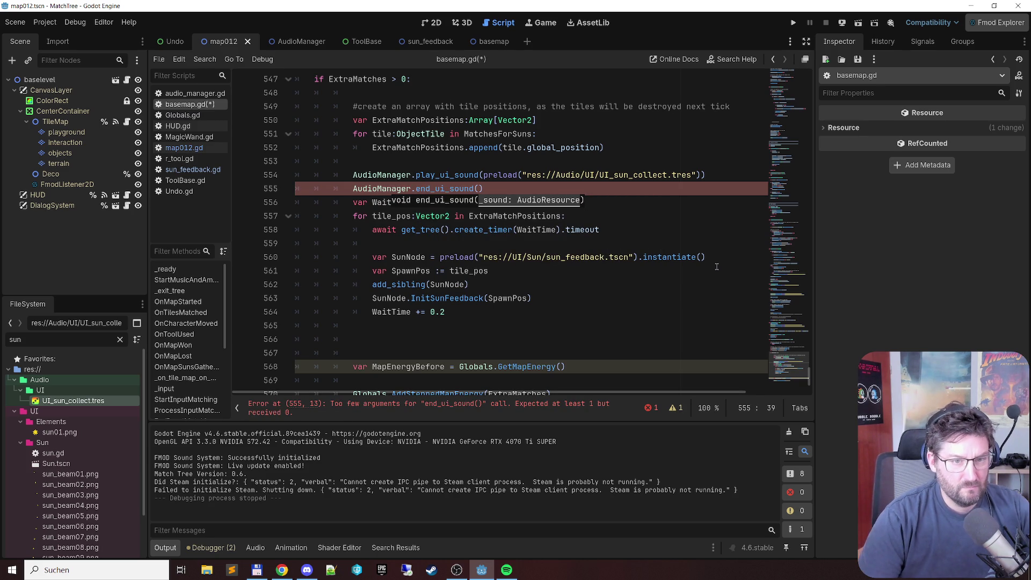
# Step: Delete the end_ui_sound line again, save basemap.gd and run the current scene
pyautogui.press('Up')
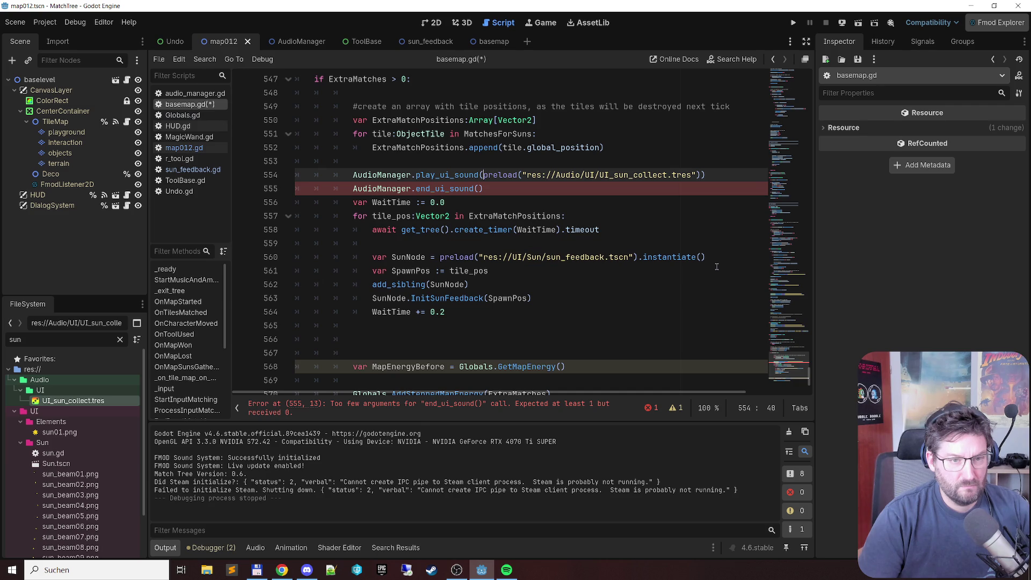
pyautogui.hotkey('shift', 'End')
pyautogui.hotkey('ctrl', 'c')
pyautogui.hotkey('shift', 'End')
pyautogui.press('Delete')
pyautogui.hotkey('ctrl', 's')
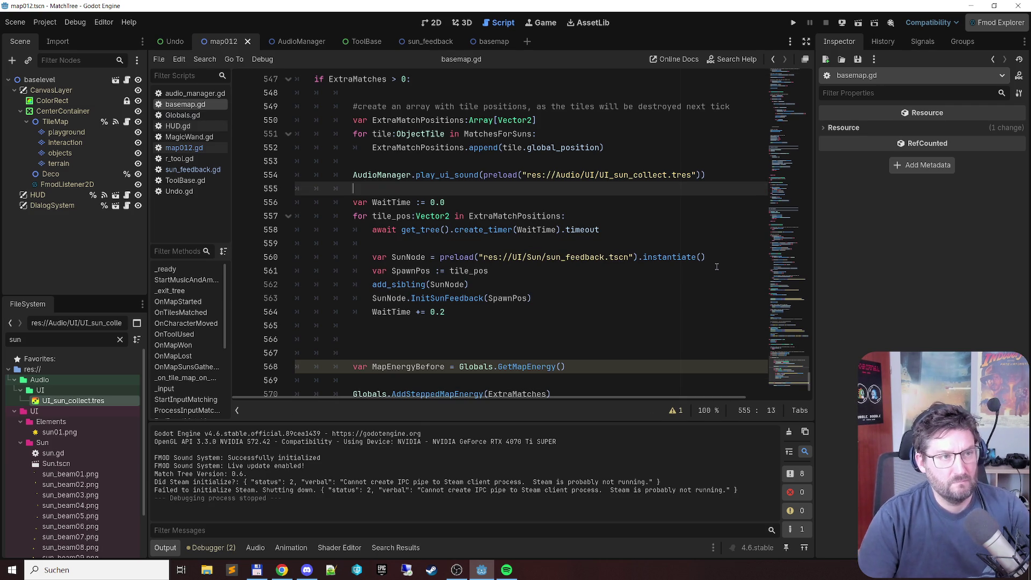
pyautogui.press('F6')
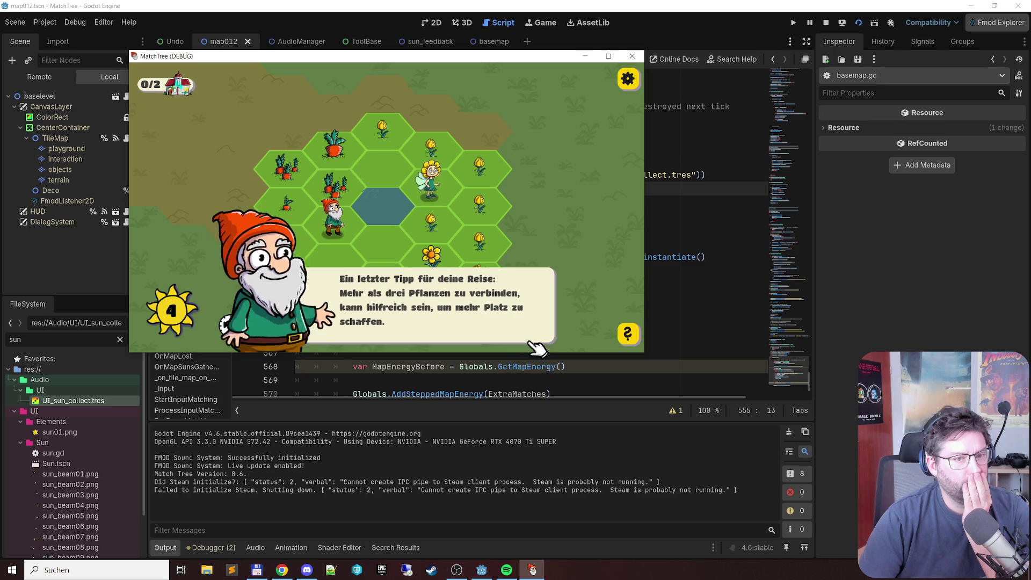
# Step: Dismiss the tips, chain tulips into a match reaching 4 suns, then close the game
pyautogui.click(534, 347)
pyautogui.moveTo(391, 145)
pyautogui.mouseDown()
pyautogui.moveTo(472, 173)
pyautogui.moveTo(431, 220)
pyautogui.moveTo(480, 239)
pyautogui.mouseUp()
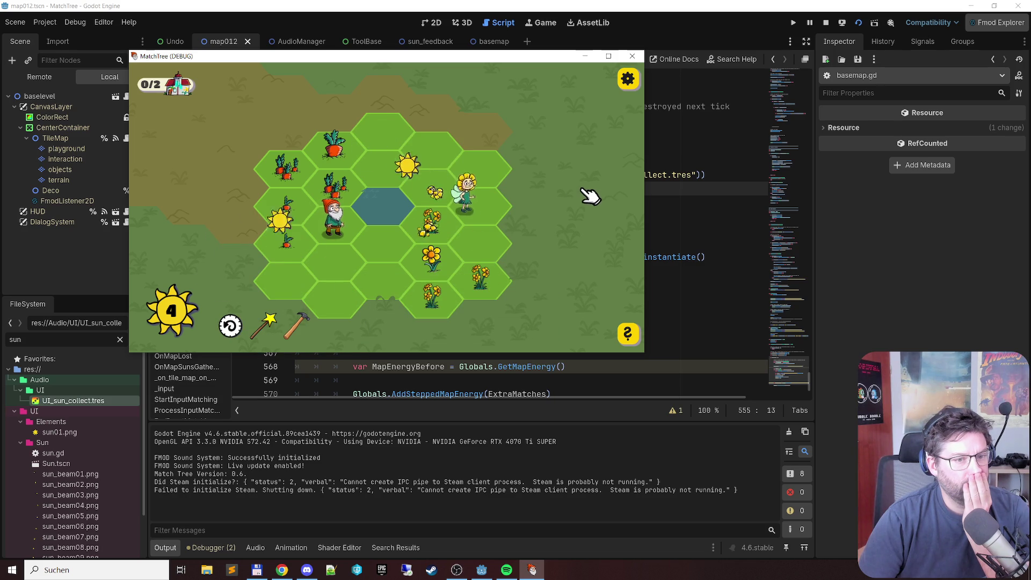
pyautogui.click(541, 337)
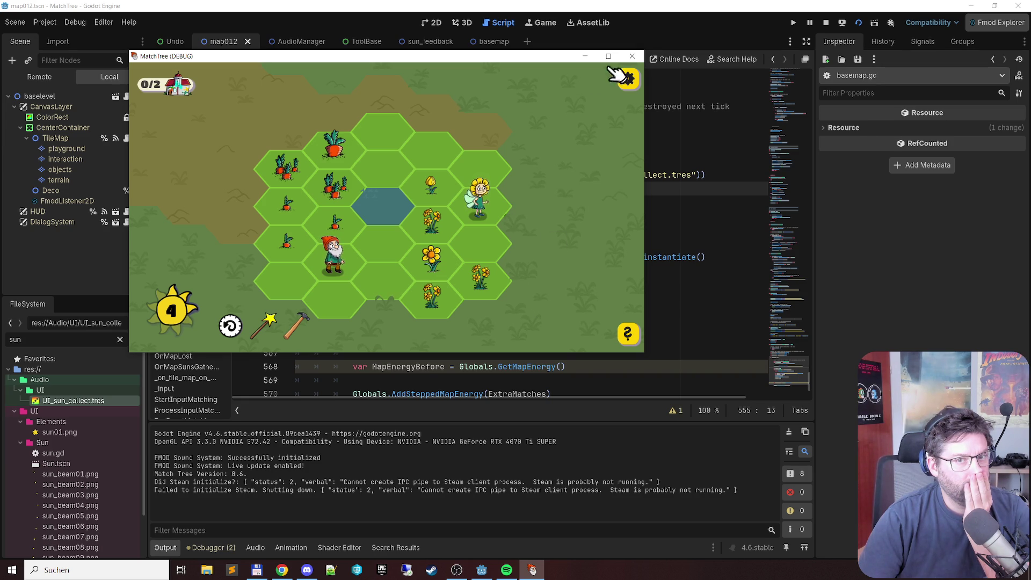
pyautogui.click(632, 56)
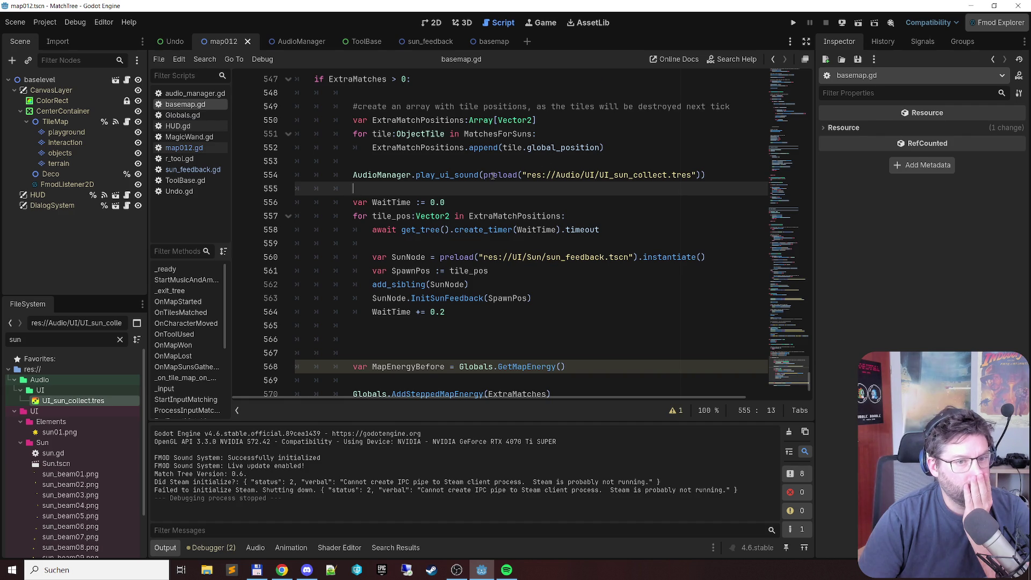
# Step: Replace the preload argument in the play_ui_sound call with SunCollectSound
pyautogui.moveTo(485, 175)
pyautogui.moveTo(485, 175); pyautogui.dragTo(696, 174)
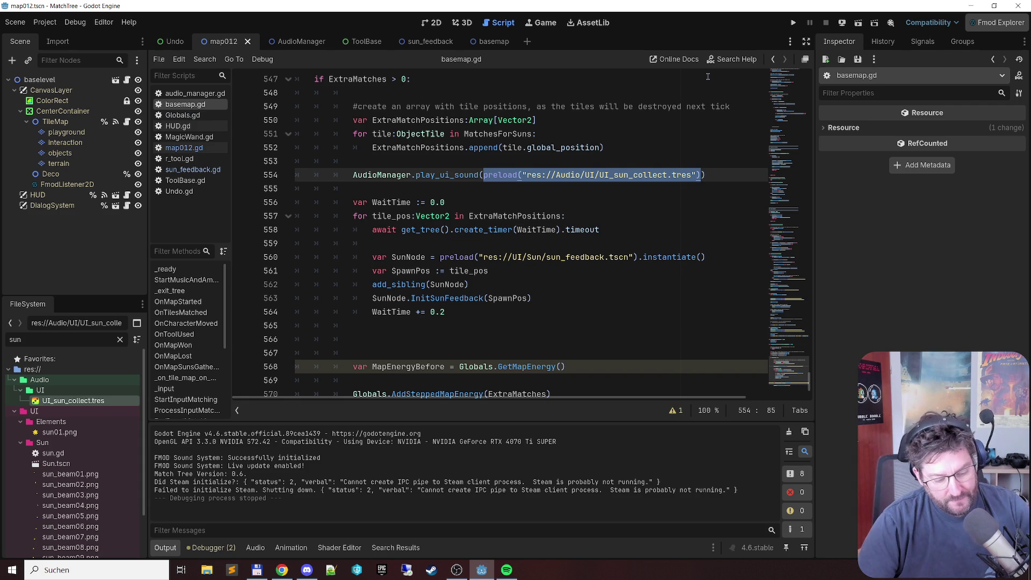
pyautogui.press('BackSpace')
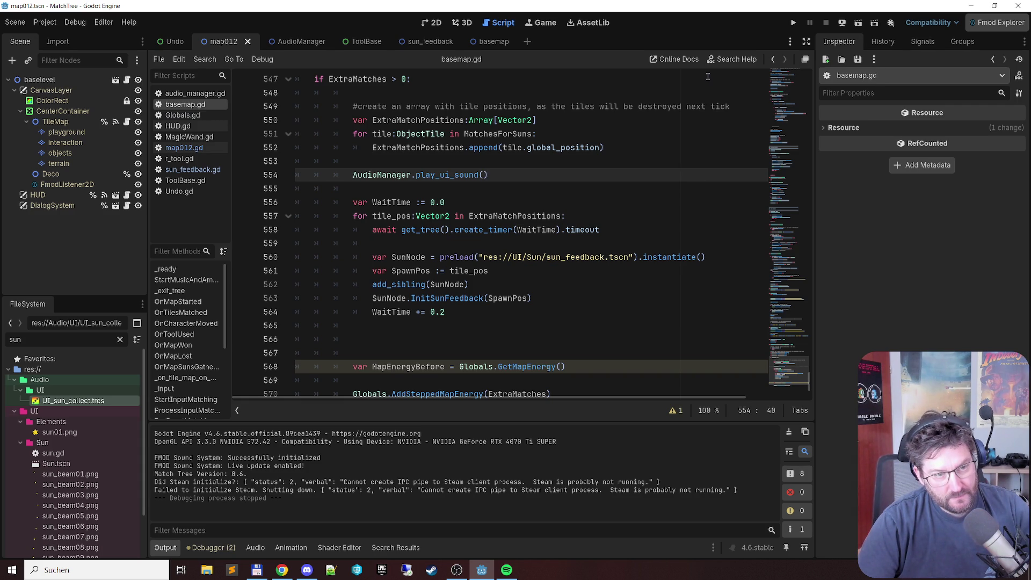
pyautogui.write('S')
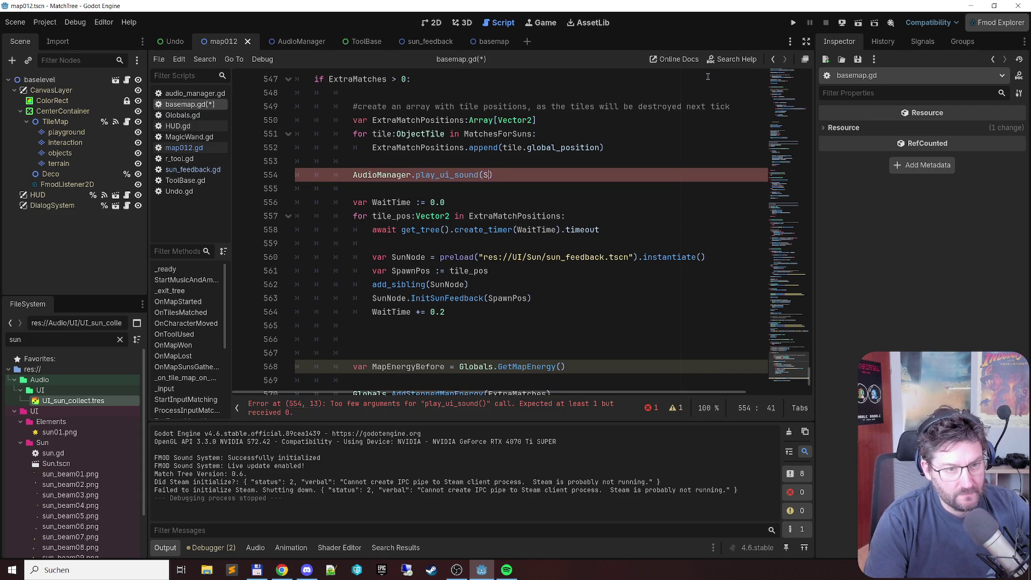
pyautogui.write('ctSound')
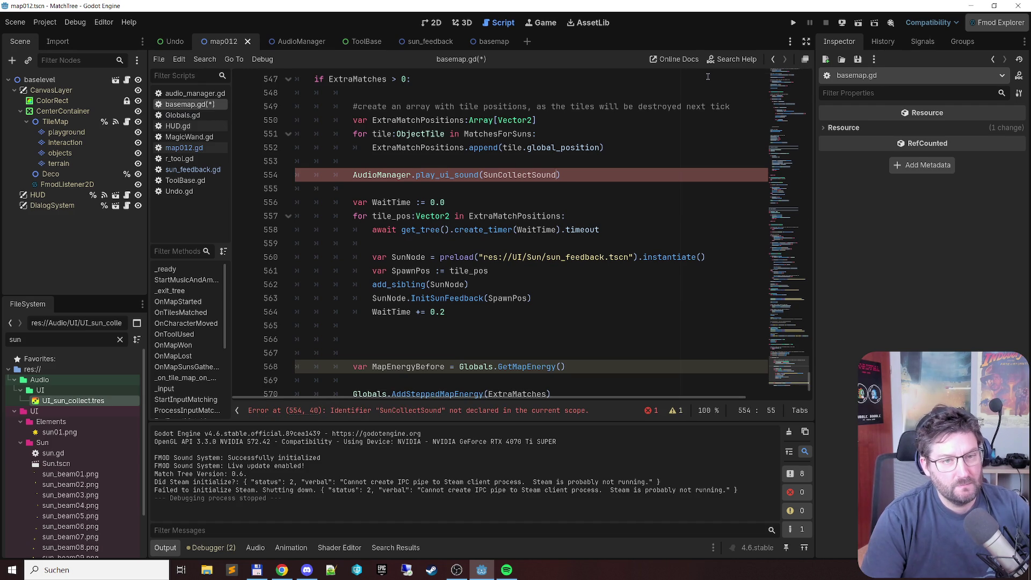
# Step: Add a new line 19 after PlaySheepAtmo declaring var SunCollectSound
pyautogui.hotkey('ctrl', 'Home')
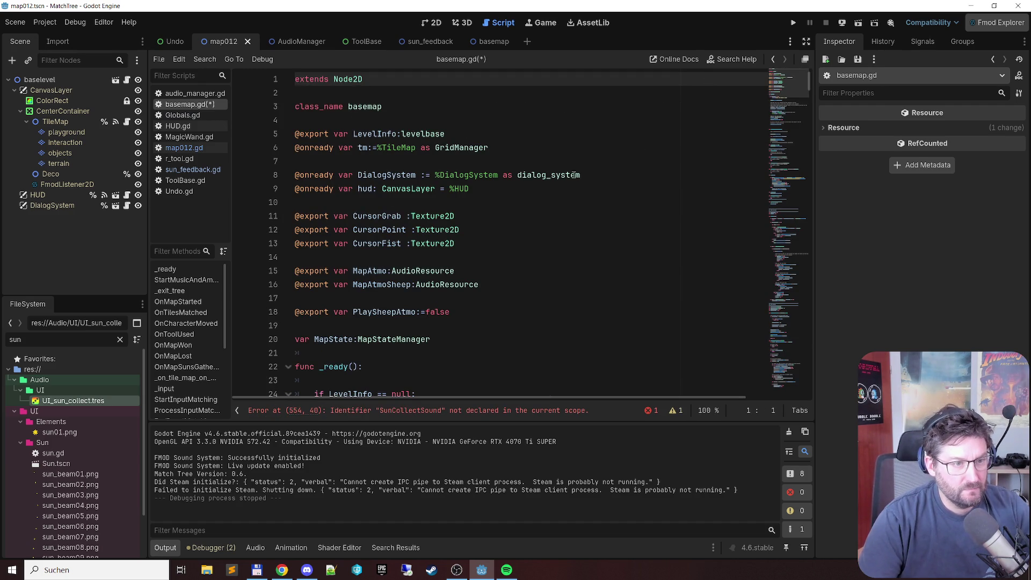
pyautogui.scroll(-2, 533, 187)
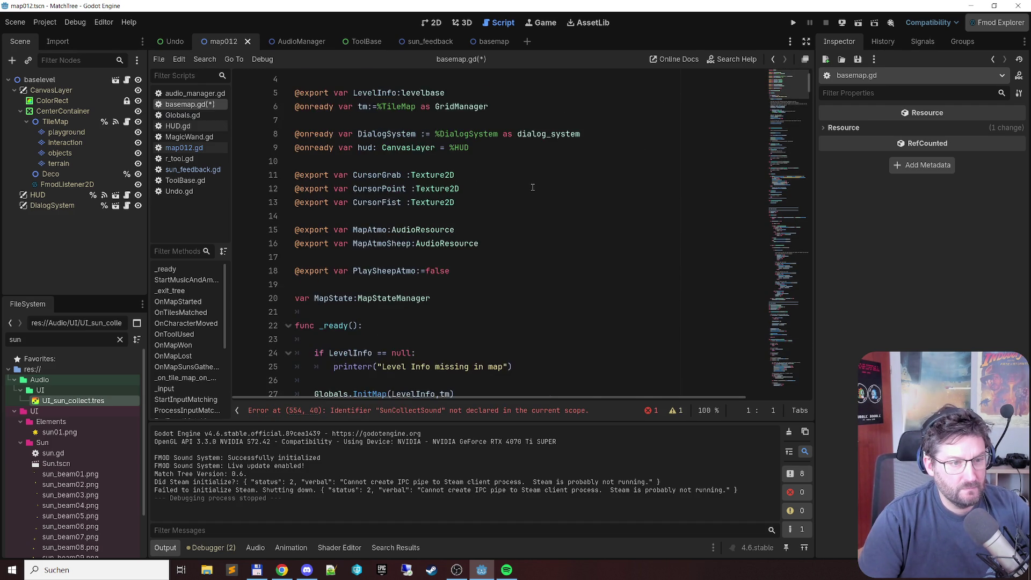
pyautogui.click(515, 228)
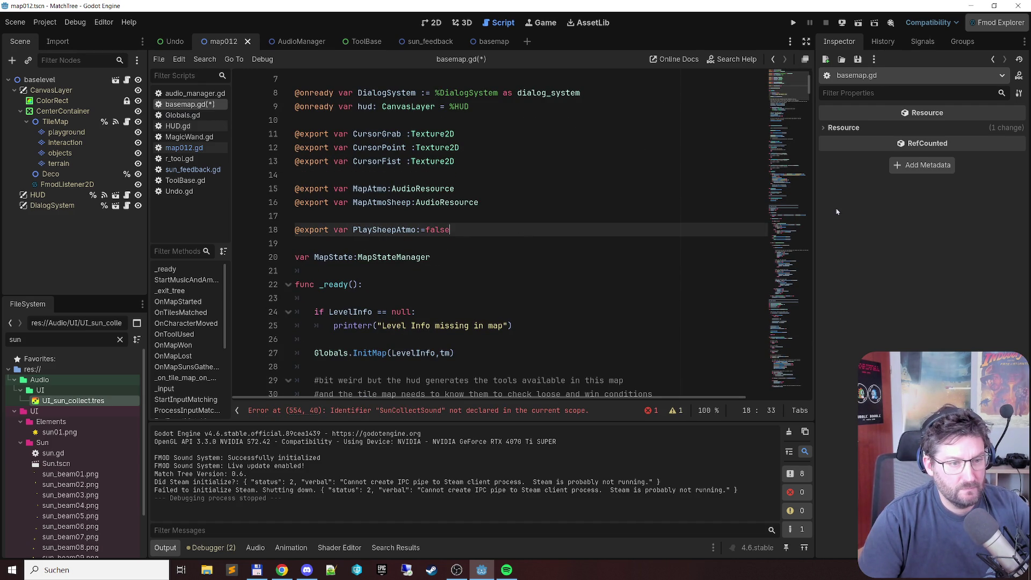
pyautogui.press('Return')
pyautogui.press('BackSpace')
pyautogui.write('@')
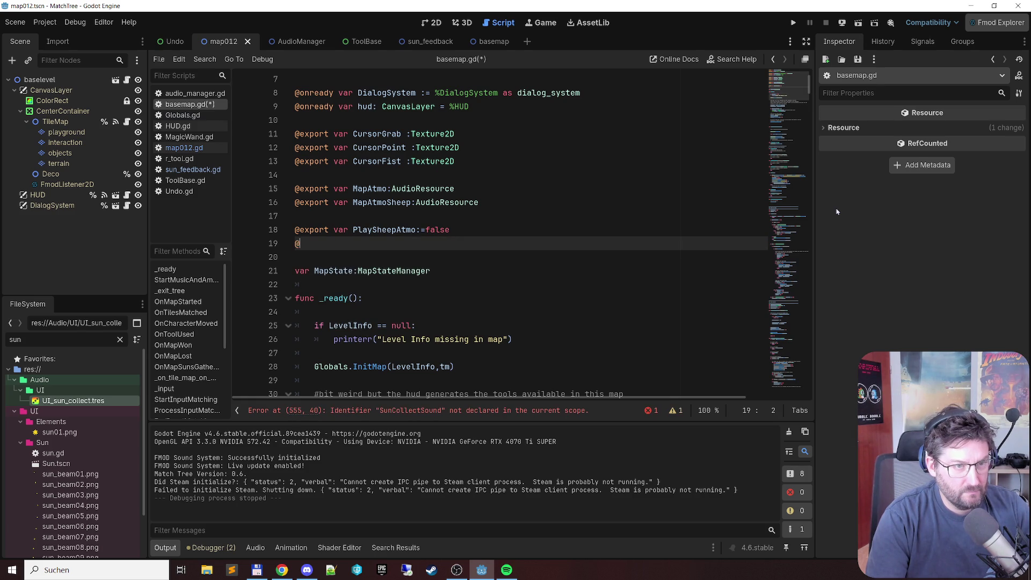
pyautogui.press('BackSpace')
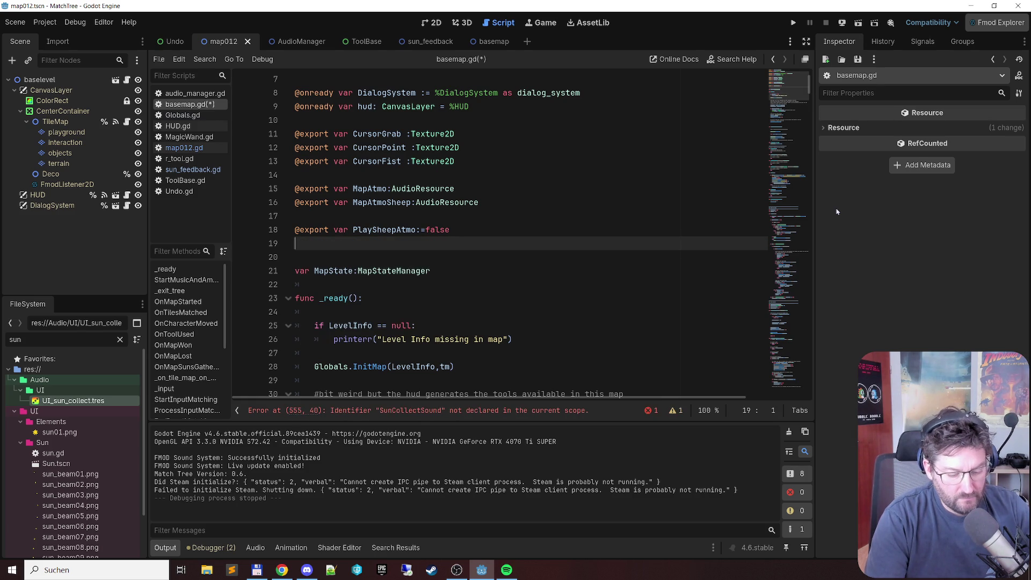
pyautogui.write('cons')
pyautogui.press('BackSpace')
pyautogui.press('BackSpace')
pyautogui.press('BackSpace')
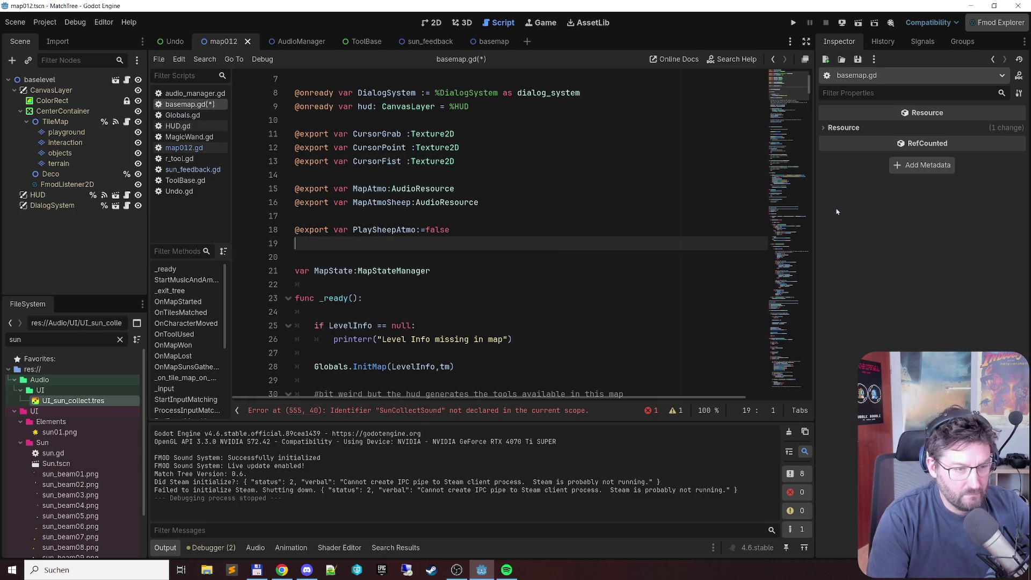
pyautogui.write('var SunCollectSound:=')
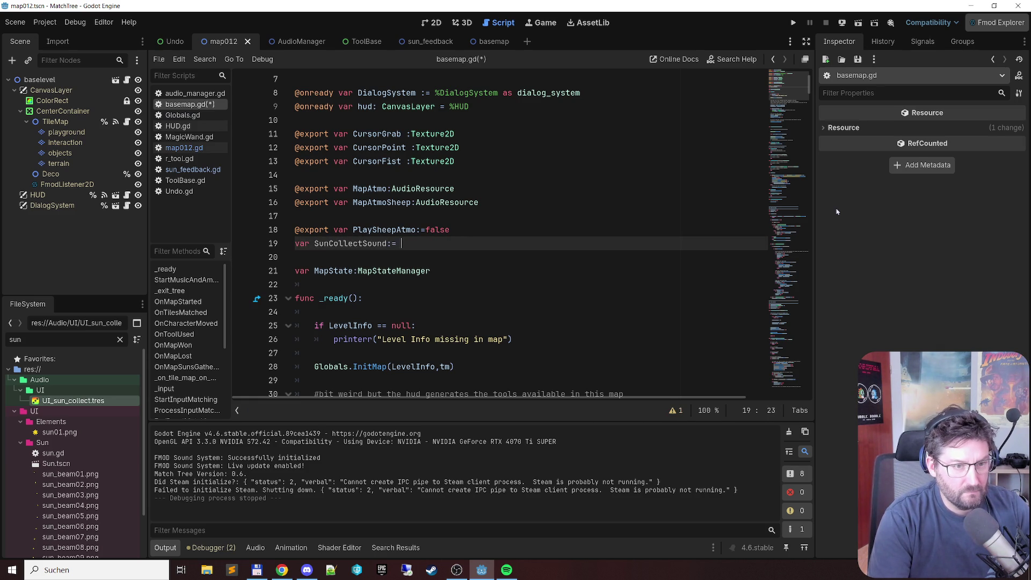
# Step: Make SunCollectSound preload res://Audio/UI/UI_sun_collect.tres, remove the duplicate preload, and save
pyautogui.press('BackSpace')
pyautogui.write('pre')
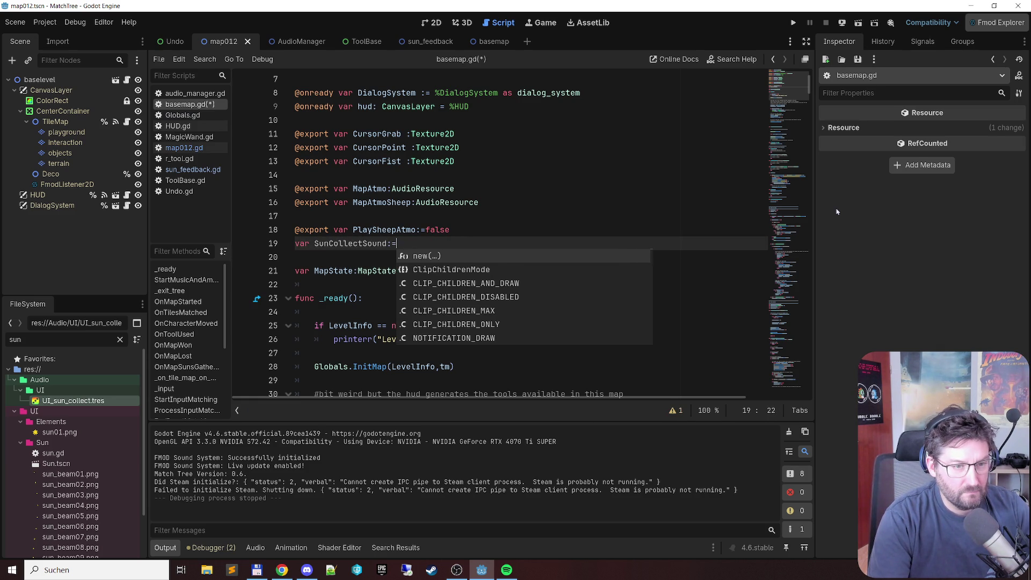
pyautogui.press('Return')
pyautogui.hotkey('ctrl', 'v')
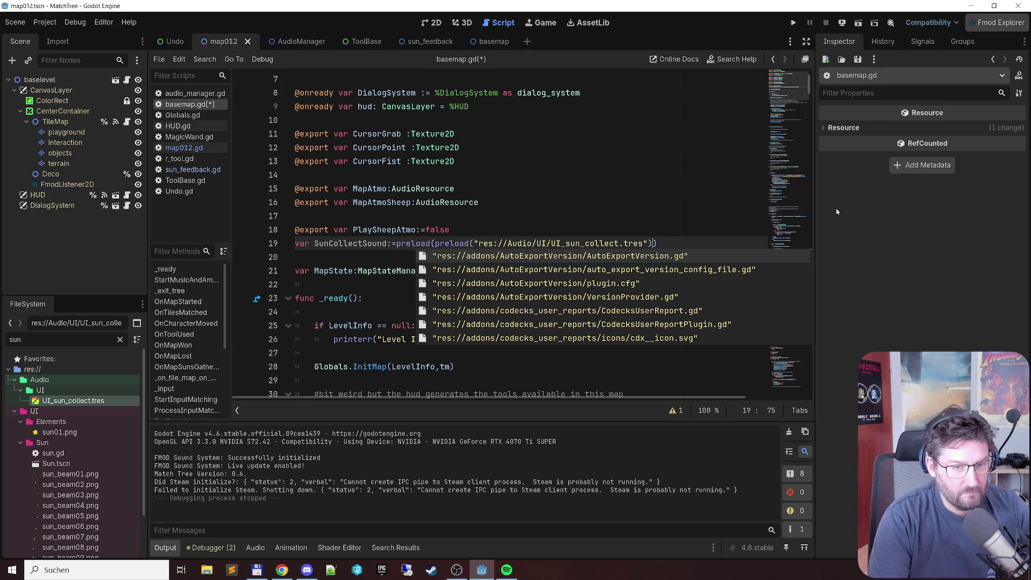
pyautogui.press('Delete')
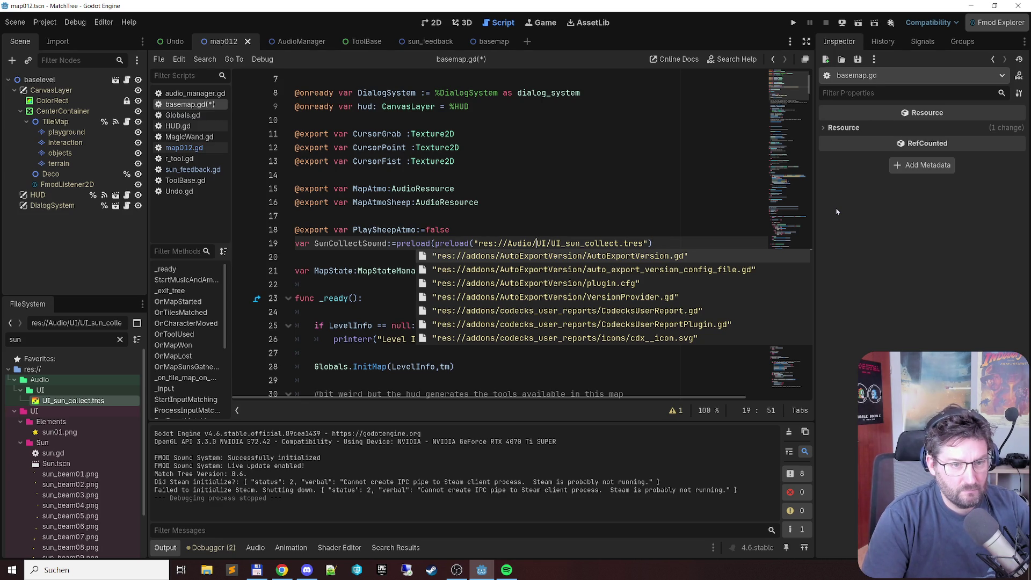
pyautogui.hotkey('ctrl', 'Left')
pyautogui.hotkey('ctrl', 'Left')
pyautogui.hotkey('ctrl', 'Left')
pyautogui.press('BackSpace')
pyautogui.press('BackSpace')
pyautogui.press('BackSpace')
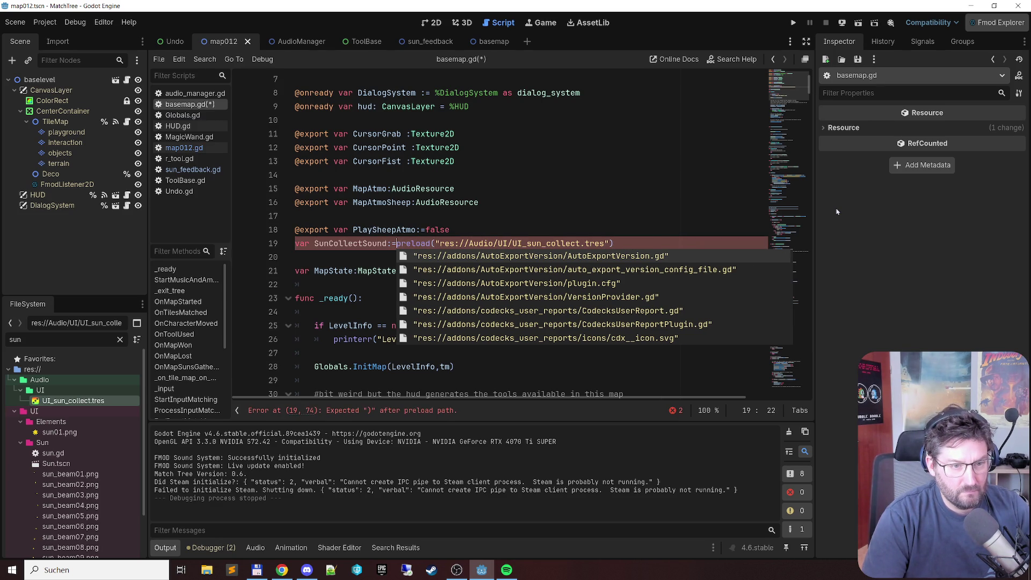
pyautogui.press('End')
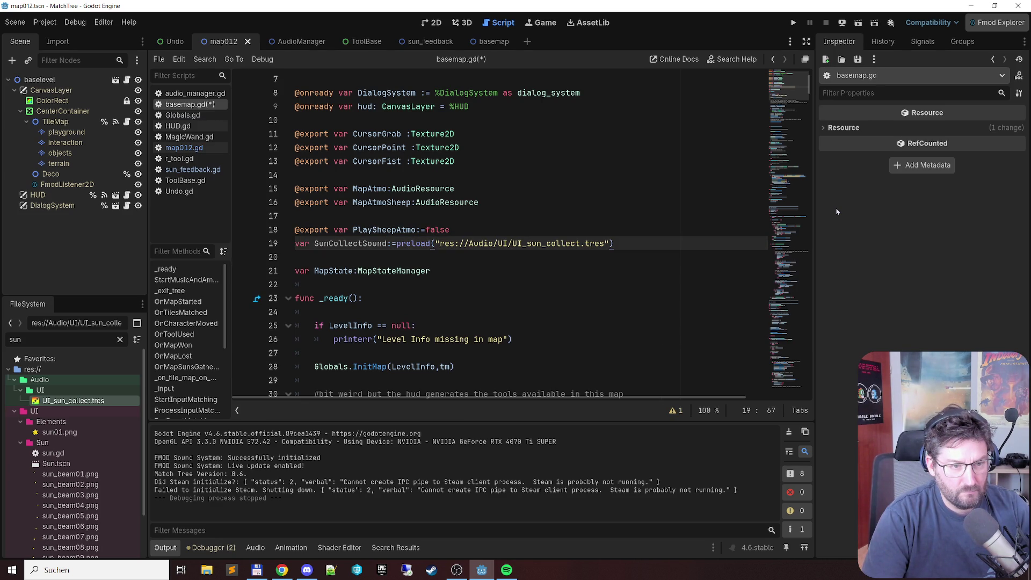
pyautogui.press('Down')
pyautogui.hotkey('ctrl', 's')
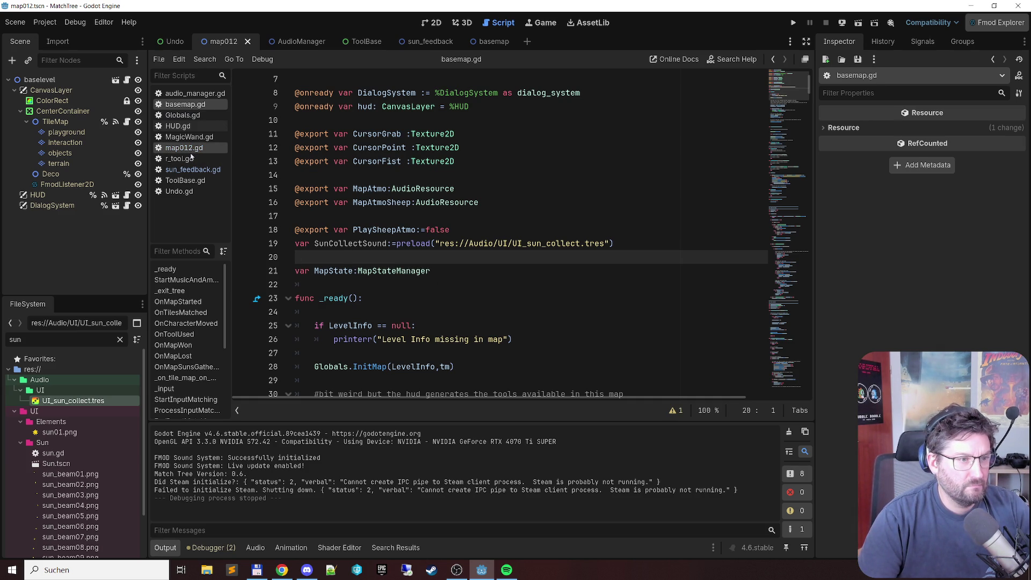
# Step: Scroll to the extra-match sun code near the end of basemap.gd
pyautogui.click(798, 307)
pyautogui.moveTo(790, 385)
pyautogui.mouseDown()
pyautogui.moveTo(803, 289)
pyautogui.moveTo(801, 411)
pyautogui.mouseUp()
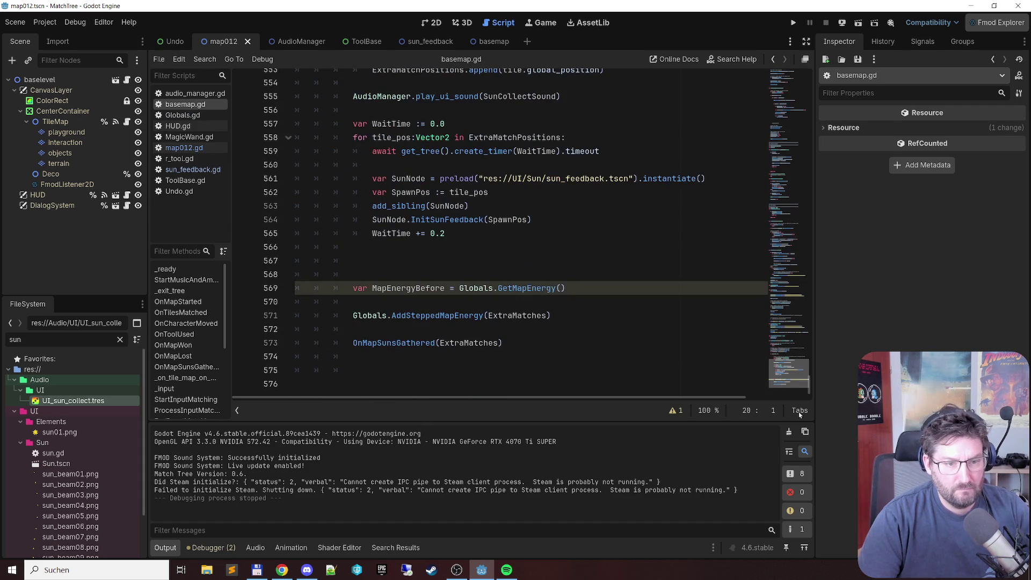
pyautogui.scroll(1, 624, 318)
pyautogui.scroll(1, 588, 292)
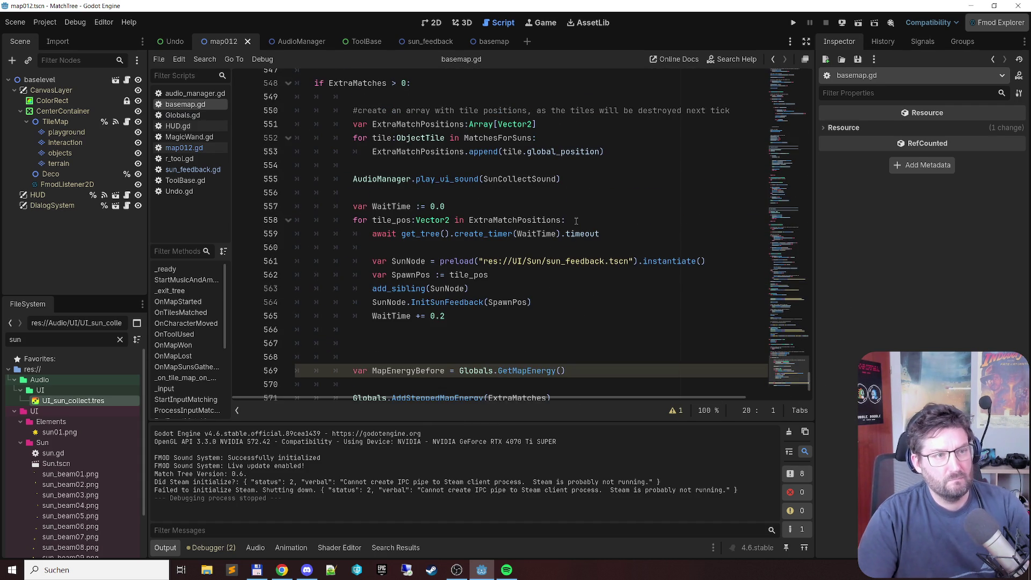
# Step: Run the game, dismiss the tip and chain matching flowers to reach 4 suns, then close it
pyautogui.press('F5')
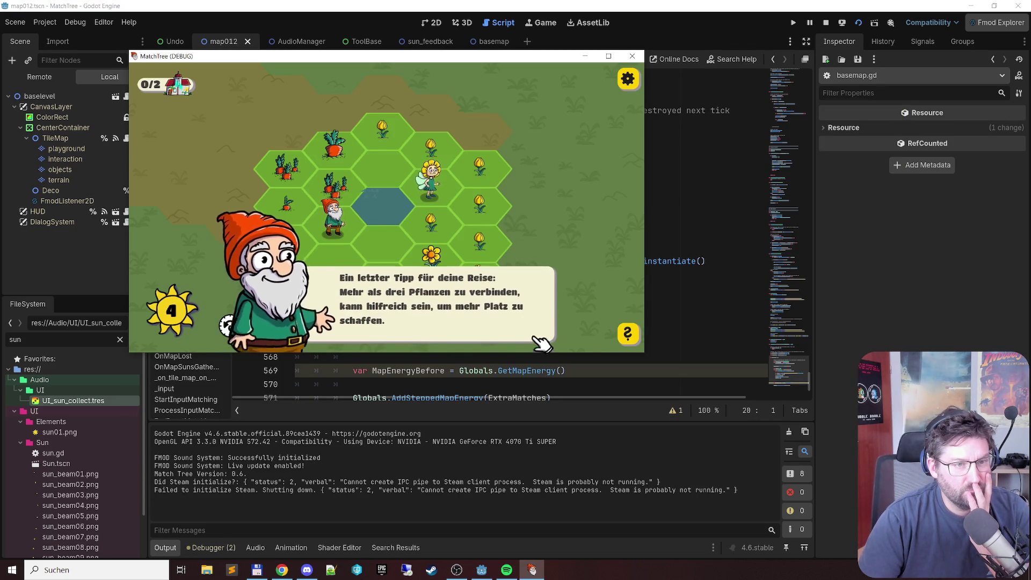
pyautogui.click(534, 337)
pyautogui.moveTo(395, 143); pyautogui.dragTo(478, 254)
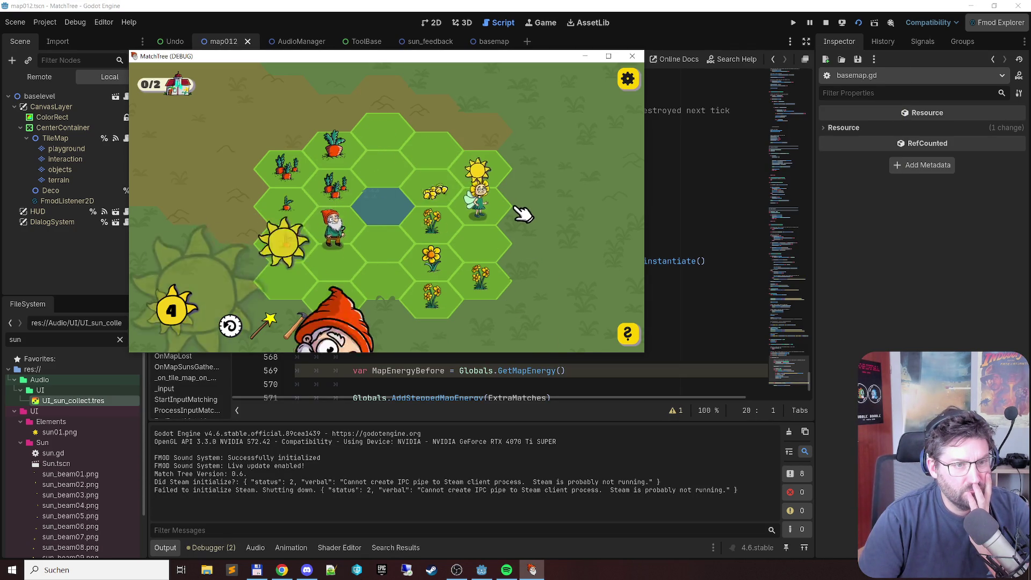
pyautogui.click(636, 58)
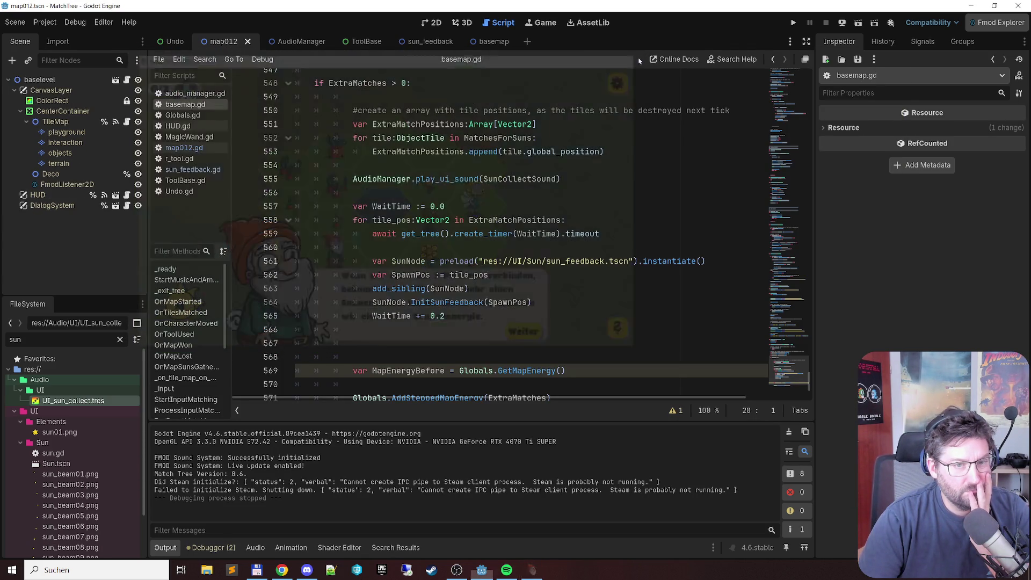
# Step: Move the play_ui_sound(SunCollectSound) line from 555 into the per-tile for loop at line 560, then run
pyautogui.click(353, 179)
pyautogui.scroll(1, 779, 247)
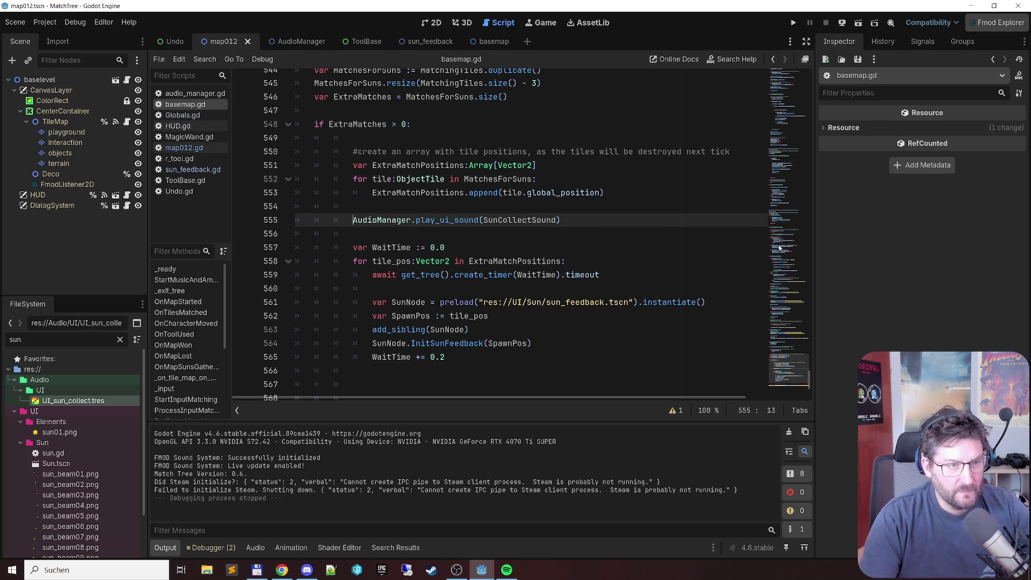
pyautogui.hotkey('shift', 'End')
pyautogui.hotkey('ctrl', 'c')
pyautogui.press('Delete')
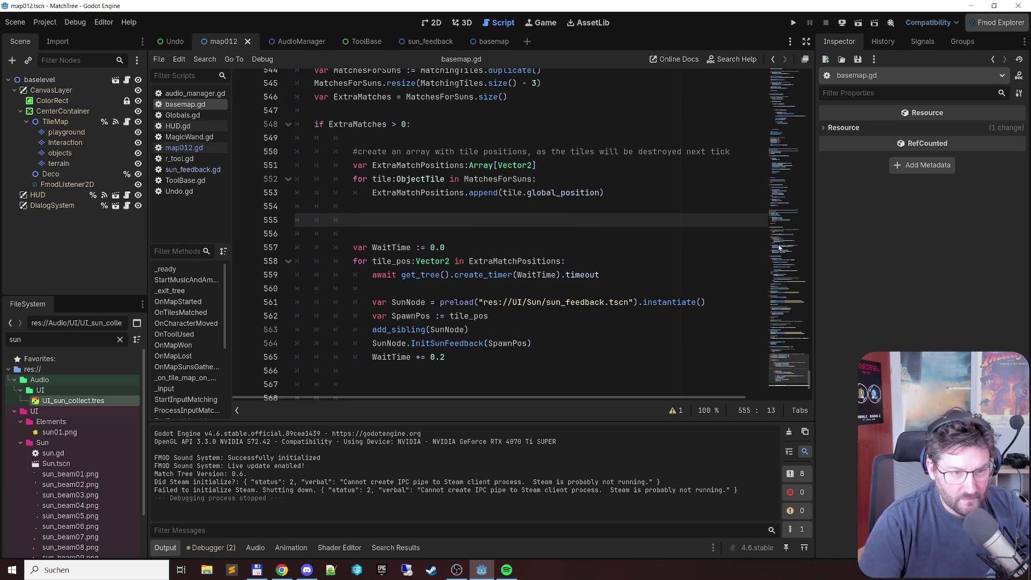
pyautogui.press('Down')
pyautogui.press('Down')
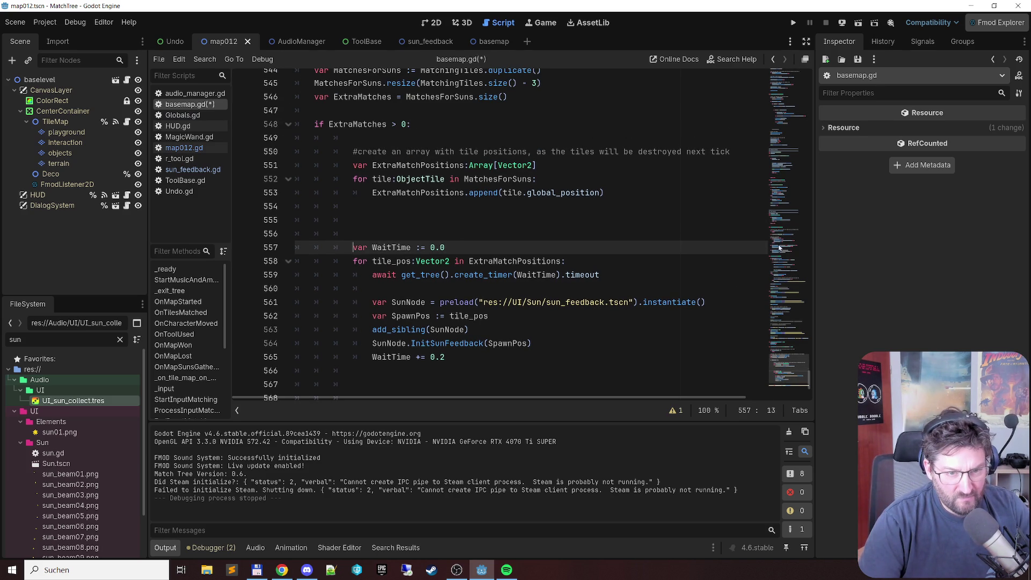
pyautogui.press('Down')
pyautogui.press('Down')
pyautogui.press('Down')
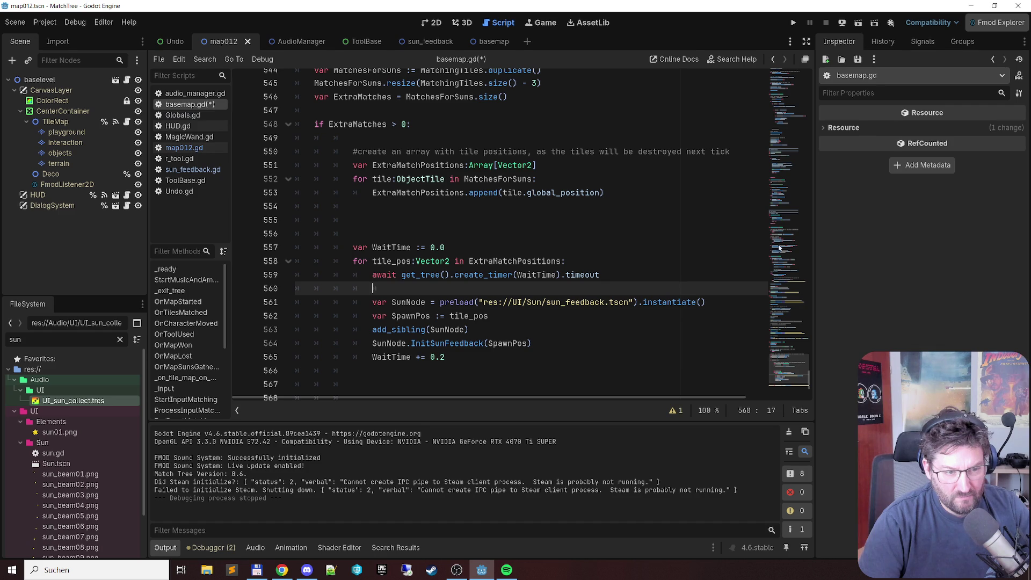
pyautogui.hotkey('ctrl', 'v')
pyautogui.press('F5')
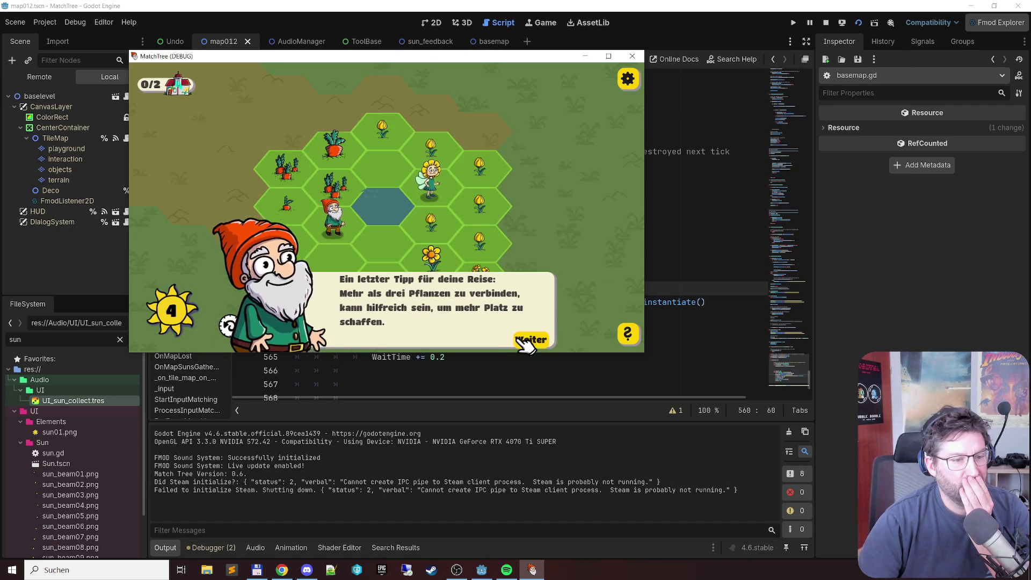
# Step: Dismiss the two gnome tips and open then close the in-game Optionen menu
pyautogui.click(524, 342)
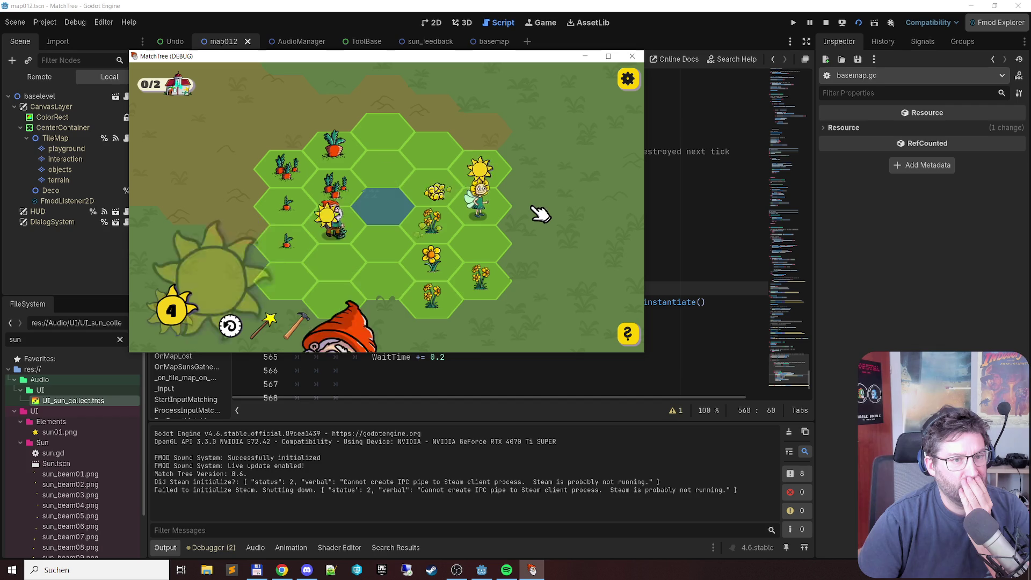
pyautogui.click(529, 337)
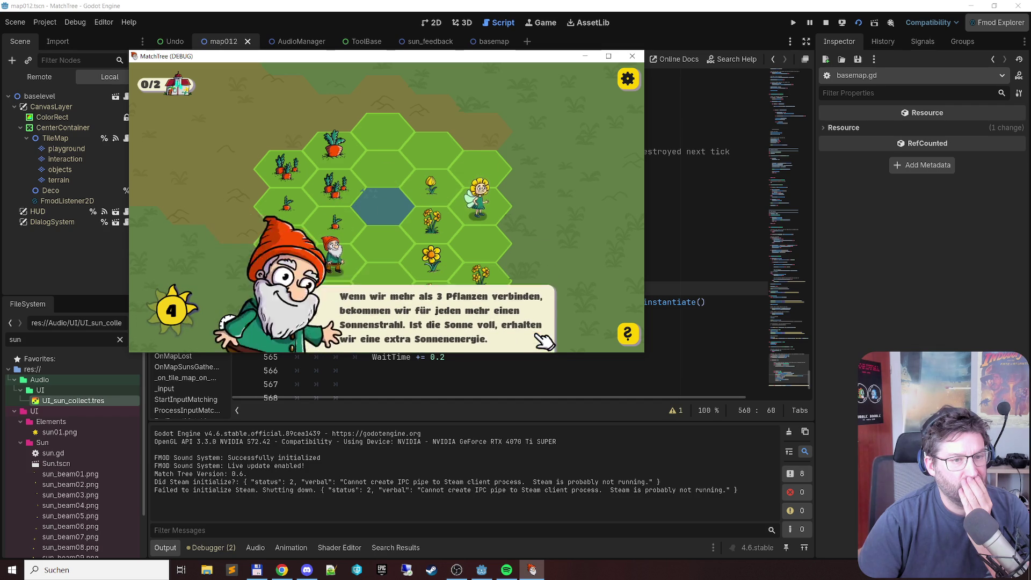
pyautogui.click(627, 80)
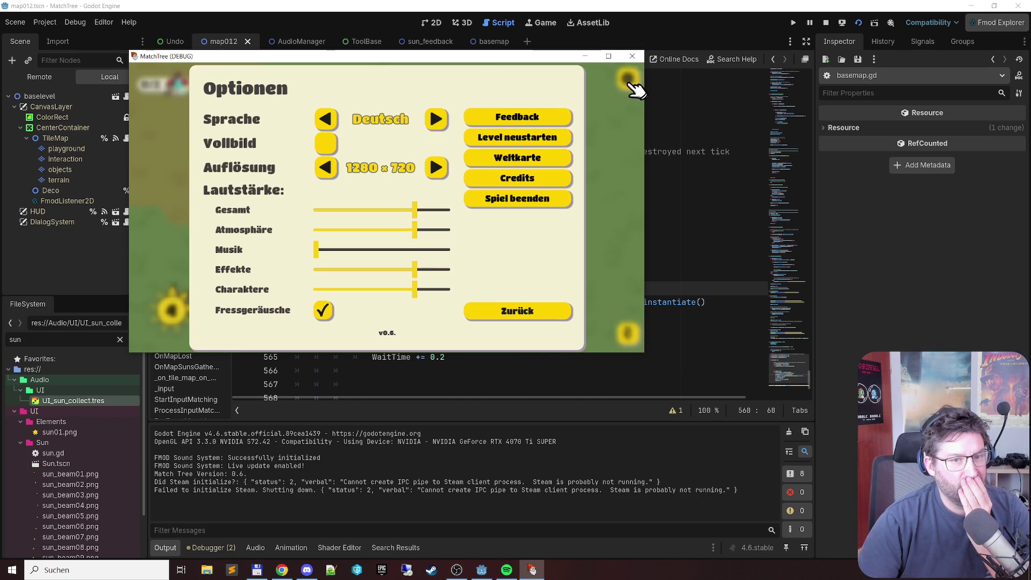
pyautogui.click(546, 313)
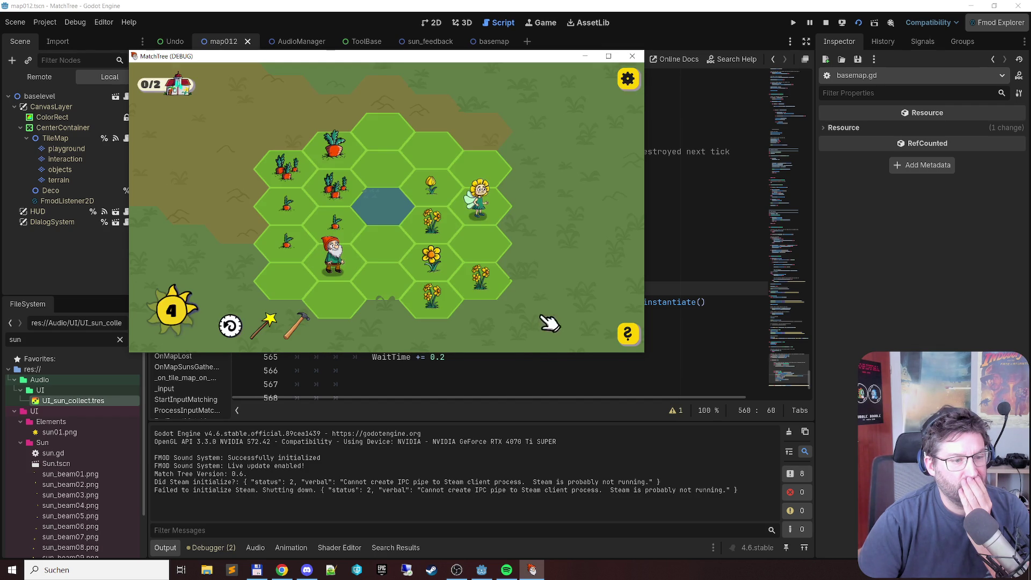
# Step: Chain flower tiles, including yellow flowers, to earn suns, then close the game
pyautogui.moveTo(384, 131)
pyautogui.mouseDown()
pyautogui.moveTo(485, 237)
pyautogui.moveTo(434, 231)
pyautogui.mouseUp()
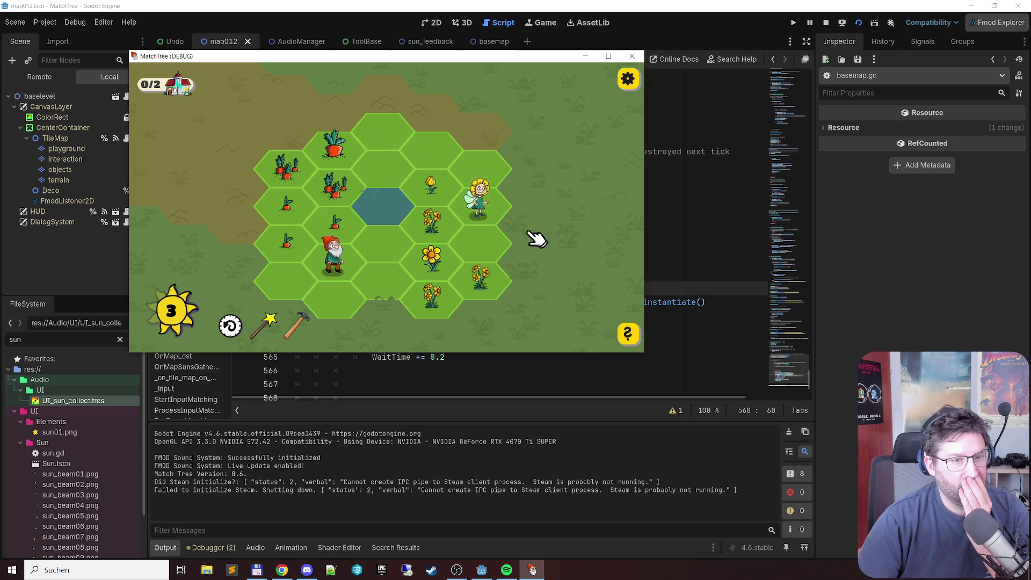
pyautogui.click(231, 325)
pyautogui.moveTo(398, 133)
pyautogui.mouseDown()
pyautogui.moveTo(489, 230)
pyautogui.moveTo(414, 221)
pyautogui.moveTo(425, 225)
pyautogui.mouseUp()
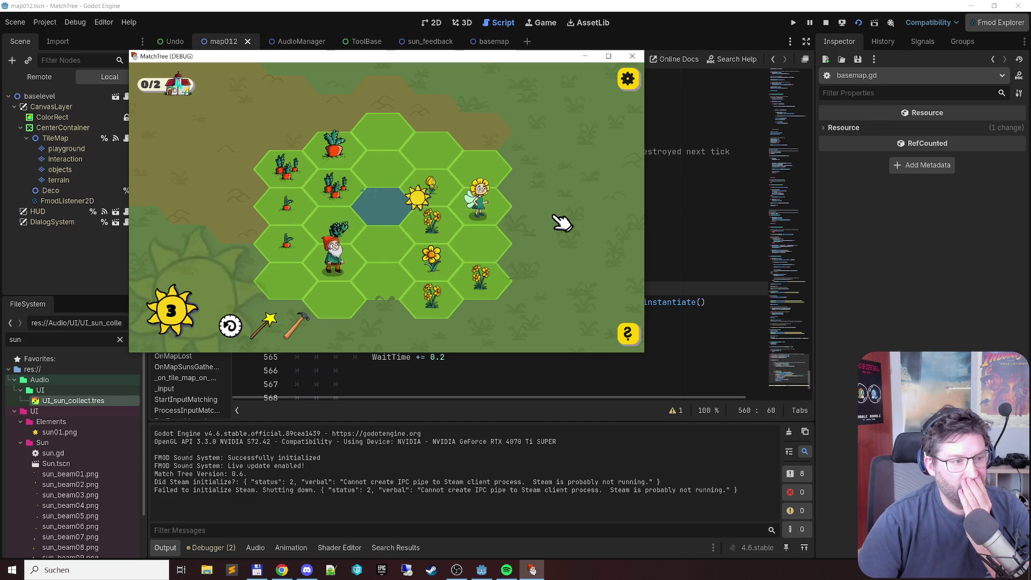
pyautogui.click(632, 57)
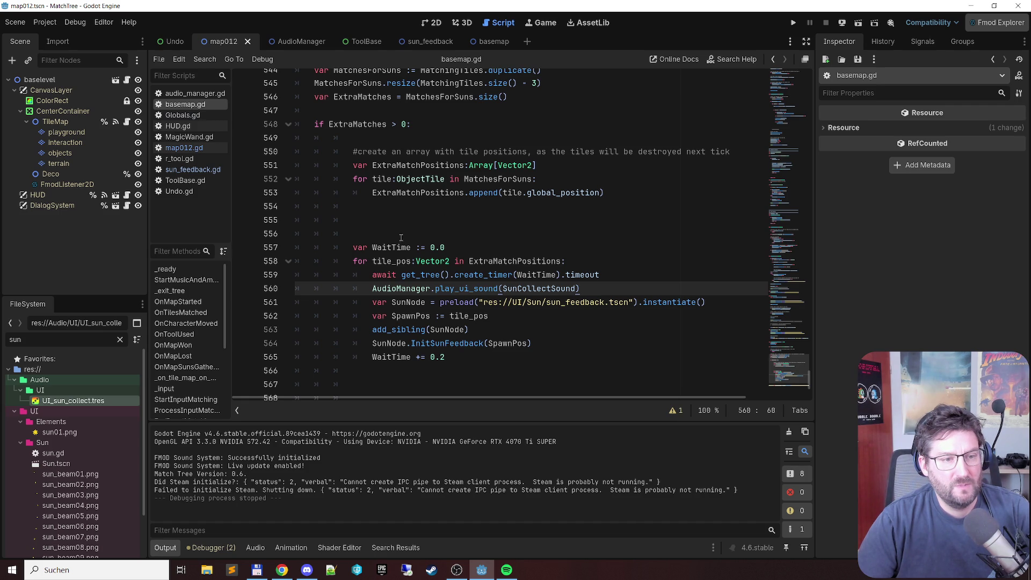
# Step: Set a breakpoint on WaitTime line 557, then open the sun_feedback scene and its script
pyautogui.click(459, 248)
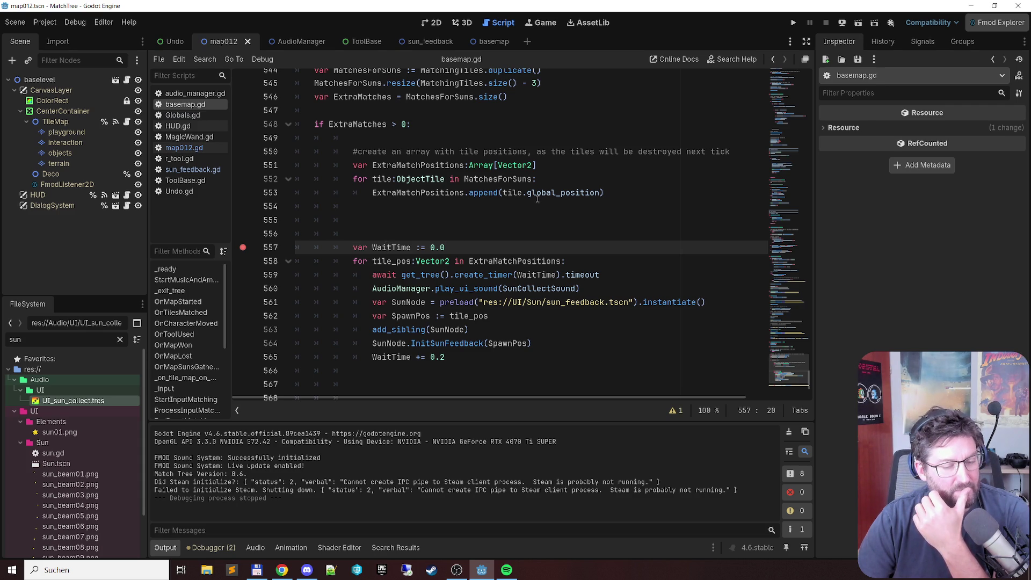
pyautogui.moveTo(535, 195)
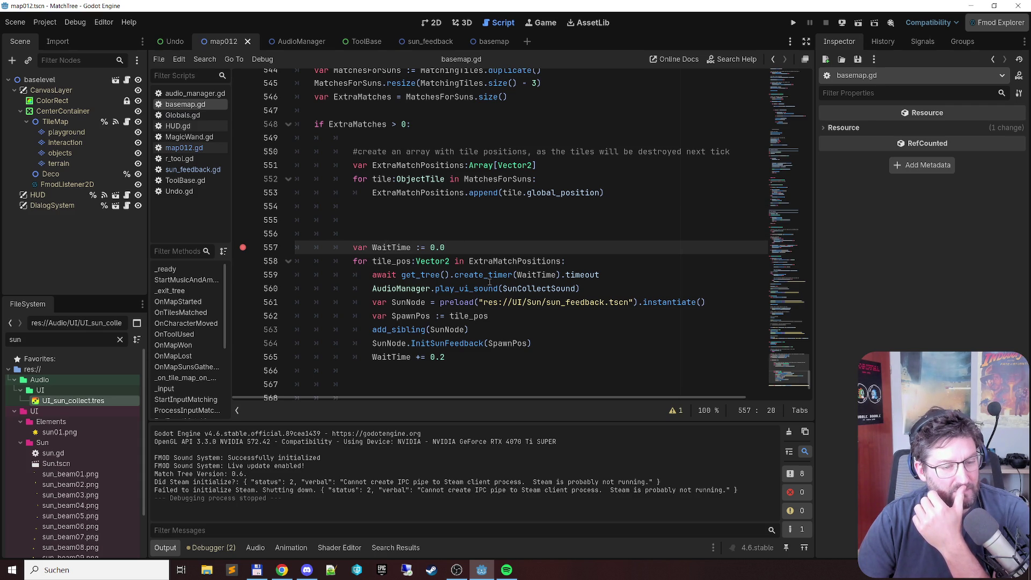
pyautogui.click(449, 344)
pyautogui.click(441, 43)
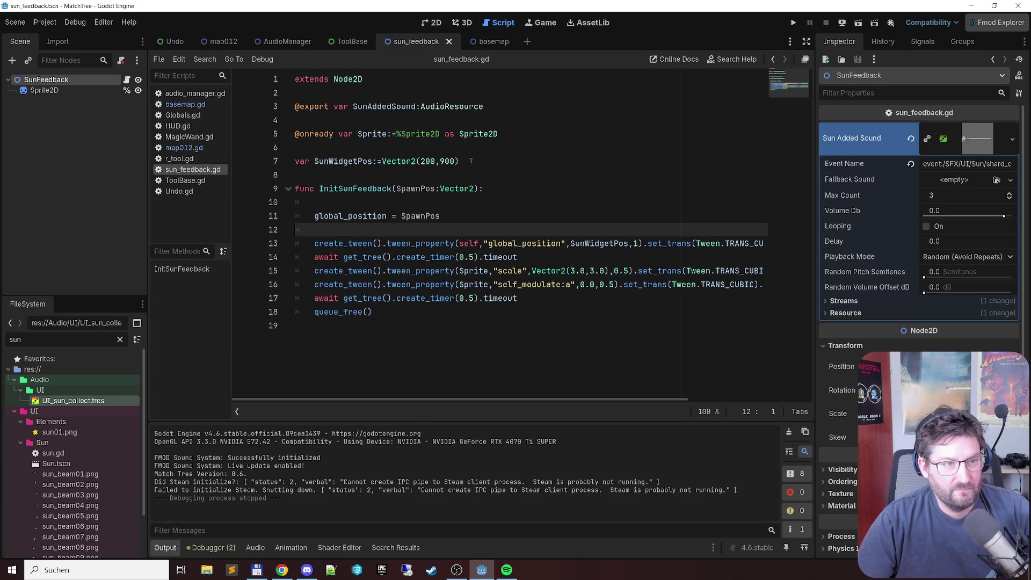
# Step: Delete the SunAddedSound export line from sun_feedback.gd, tidy the blank lines, and save
pyautogui.click(670, 101)
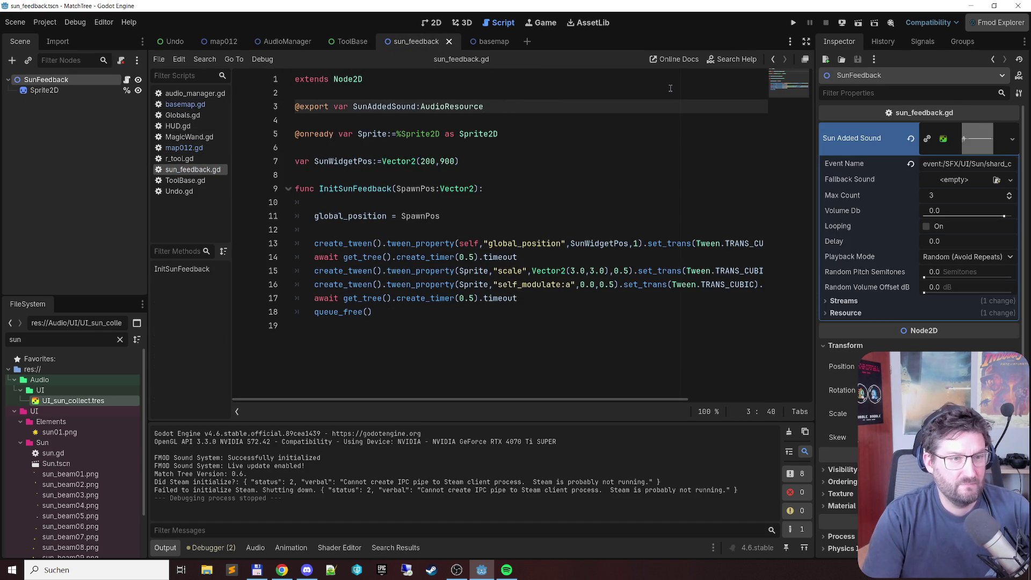
pyautogui.hotkey('shift', 'Home')
pyautogui.press('Delete')
pyautogui.press('Up')
pyautogui.hotkey('shift', 'Down')
pyautogui.hotkey('shift', 'Down')
pyautogui.hotkey('shift', 'Down')
pyautogui.press('Delete')
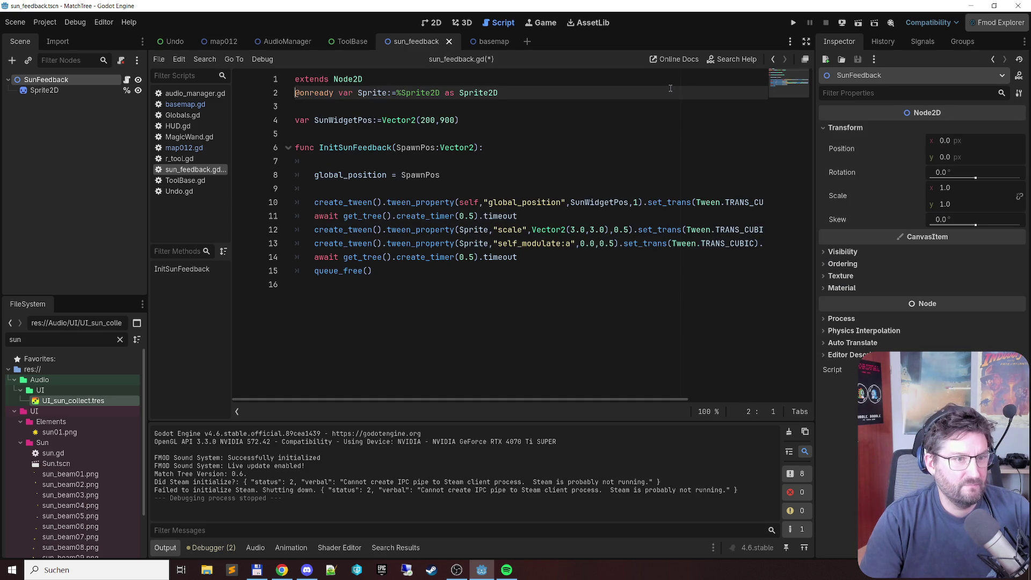
pyautogui.press('Return')
pyautogui.hotkey('ctrl', 's')
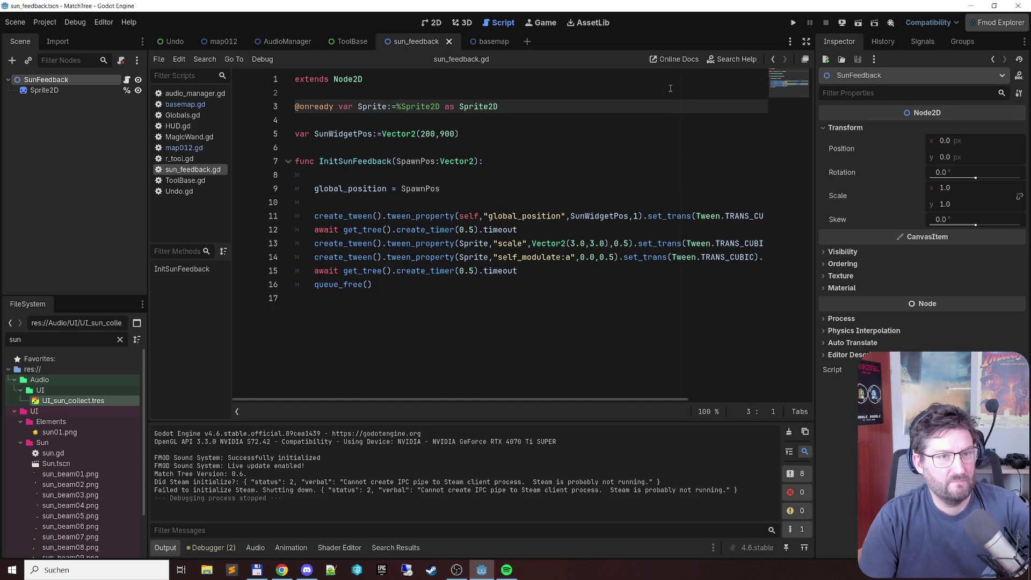
# Step: Return to basemap.gd in the map012 scene and relaunch the game
pyautogui.click(221, 41)
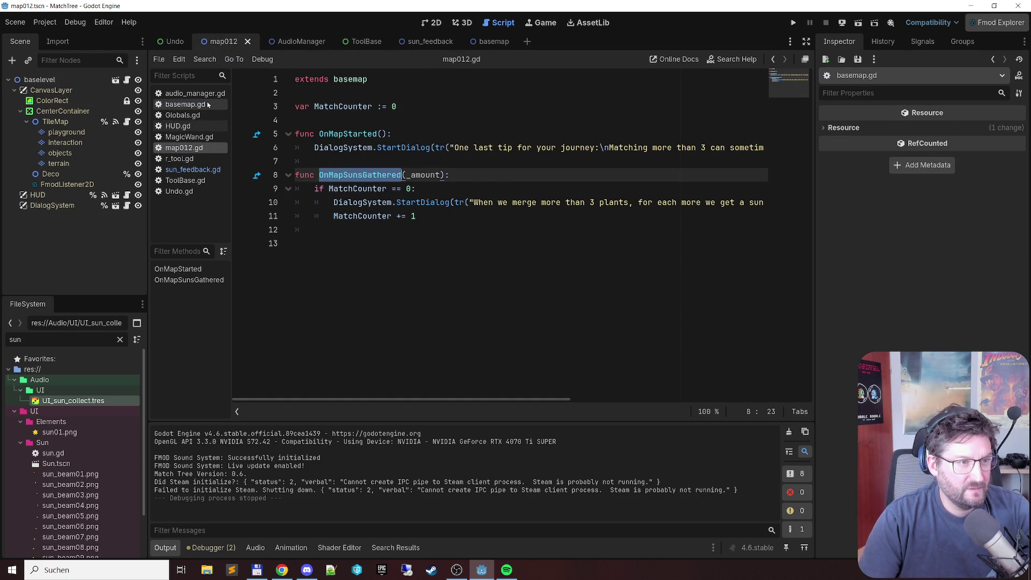
pyautogui.click(207, 105)
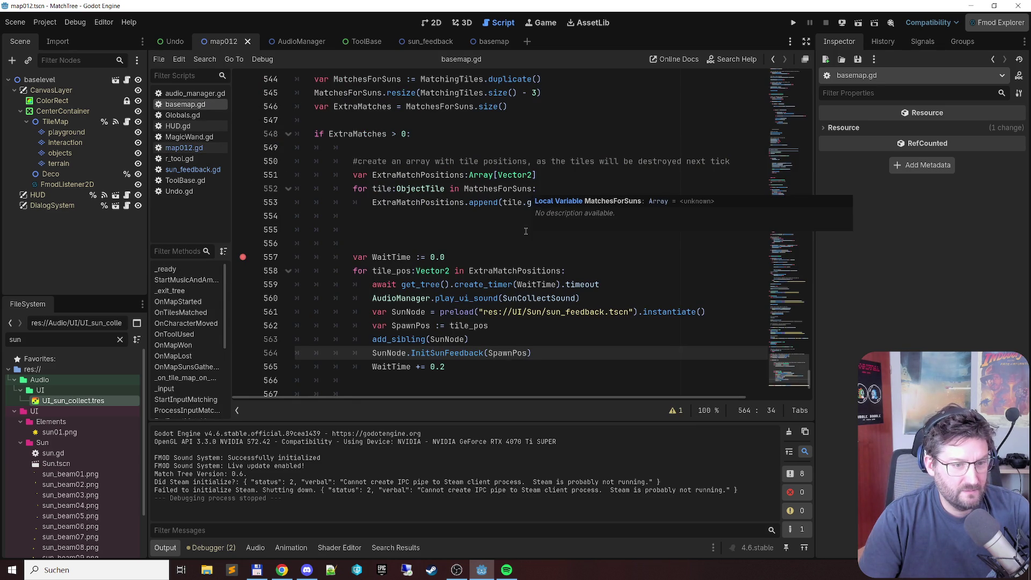
pyautogui.press('F6')
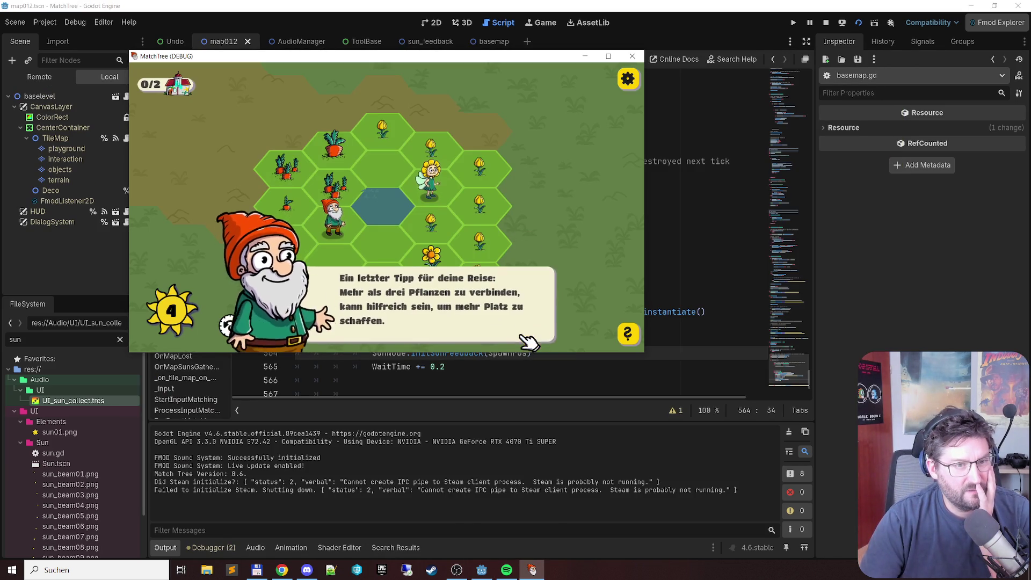
# Step: Chain tulip tiles to hit the breakpoint, then inspect the ExtraMatchPositions array
pyautogui.click(526, 336)
pyautogui.moveTo(413, 143)
pyautogui.mouseDown()
pyautogui.moveTo(479, 203)
pyautogui.moveTo(431, 221)
pyautogui.moveTo(480, 242)
pyautogui.mouseUp()
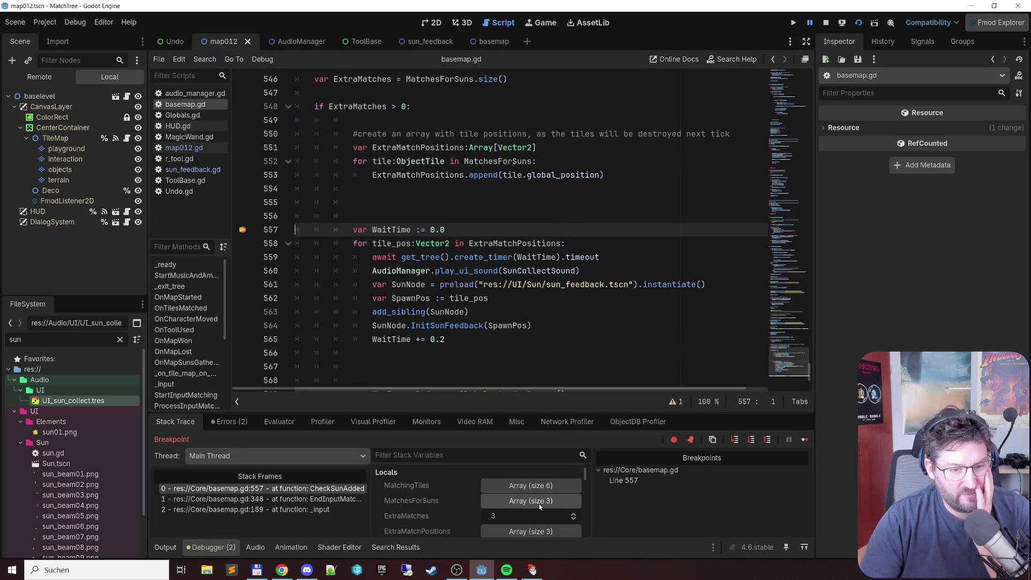
pyautogui.click(510, 531)
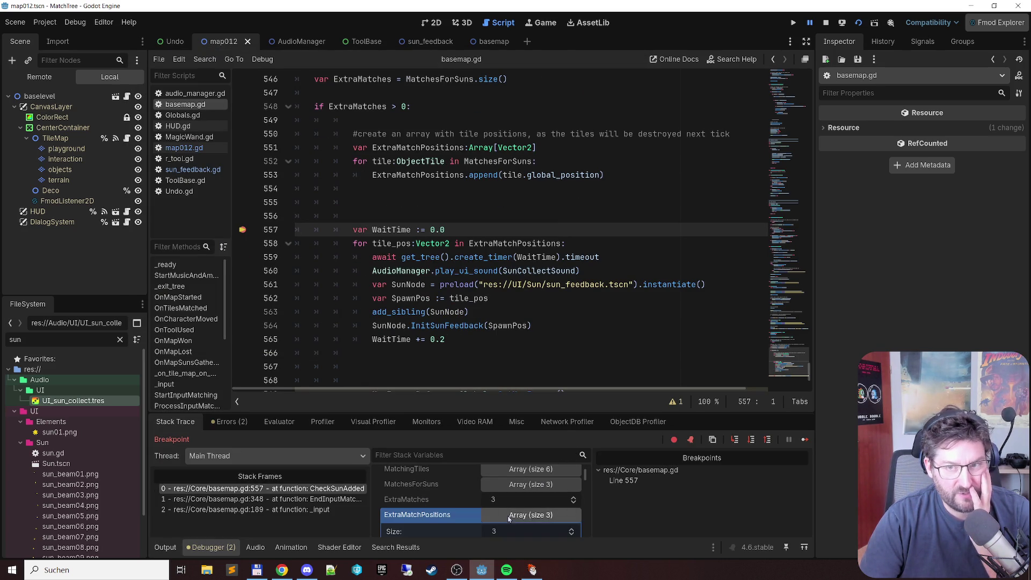
pyautogui.scroll(-5, 433, 506)
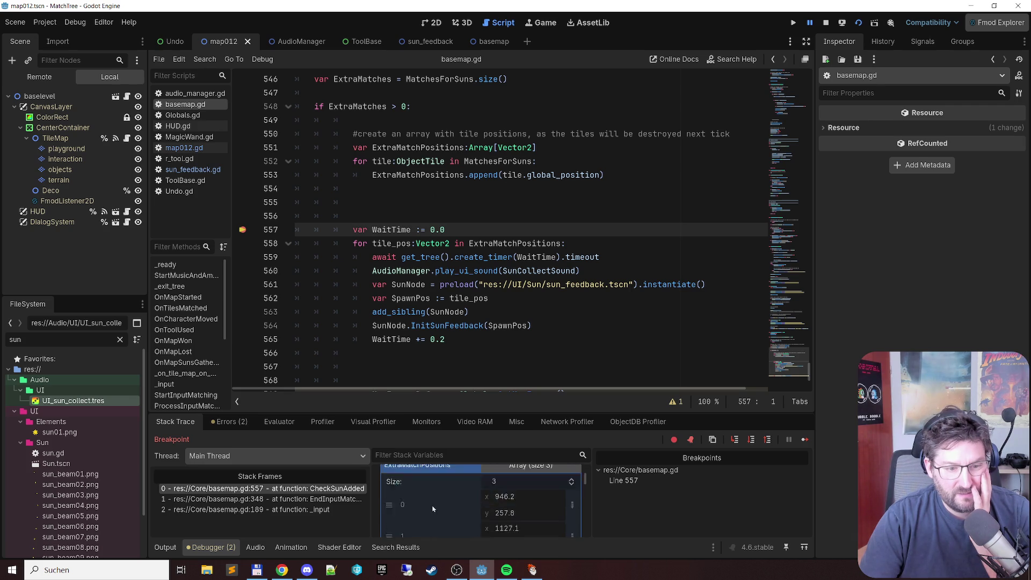
pyautogui.scroll(5, 429, 509)
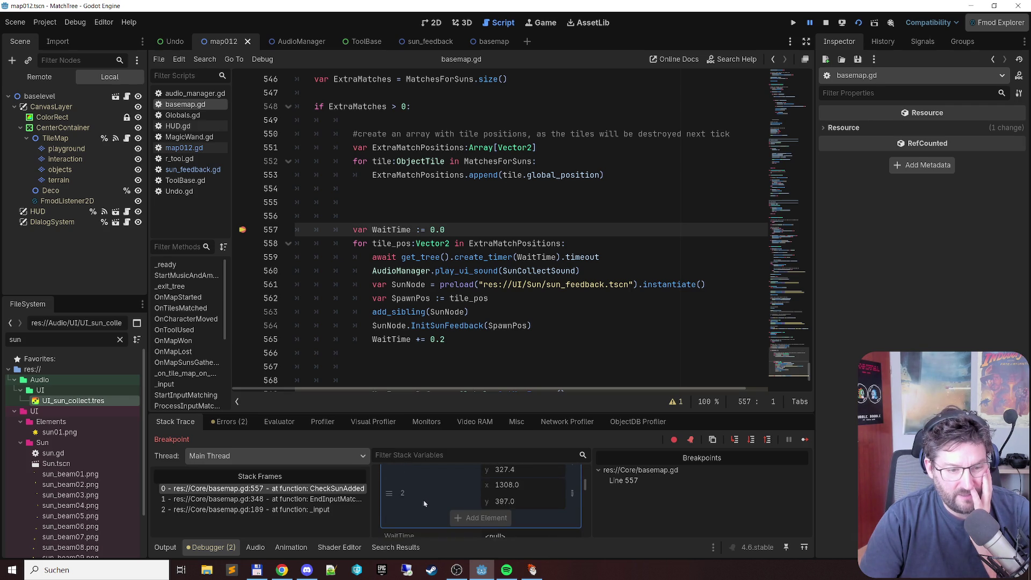
pyautogui.scroll(1, 430, 502)
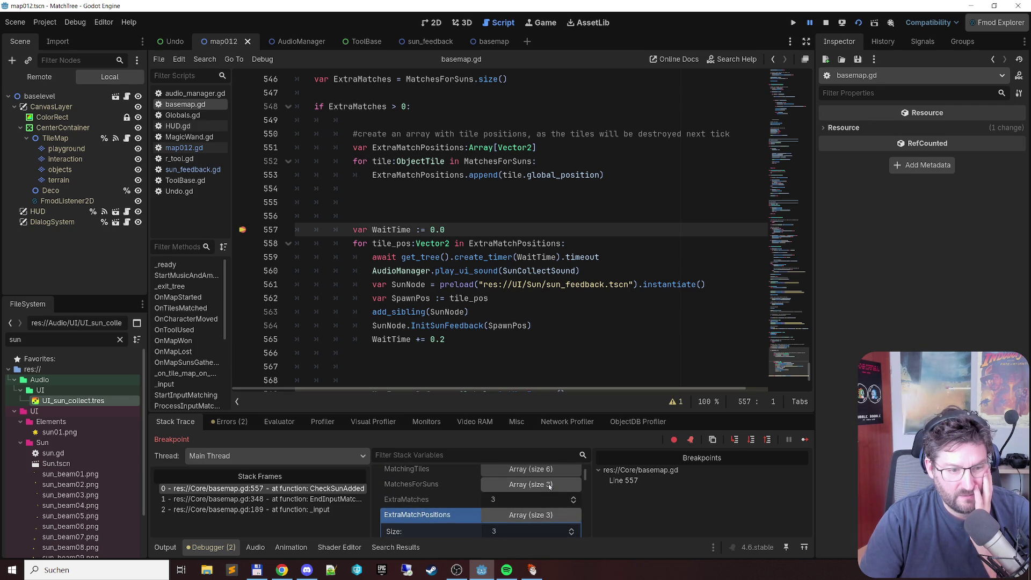
# Step: Inspect MatchesForSuns' three tiles and WaitTime, then step over to line 558
pyautogui.click(446, 483)
pyautogui.scroll(-1, 469, 509)
pyautogui.scroll(-1, 473, 502)
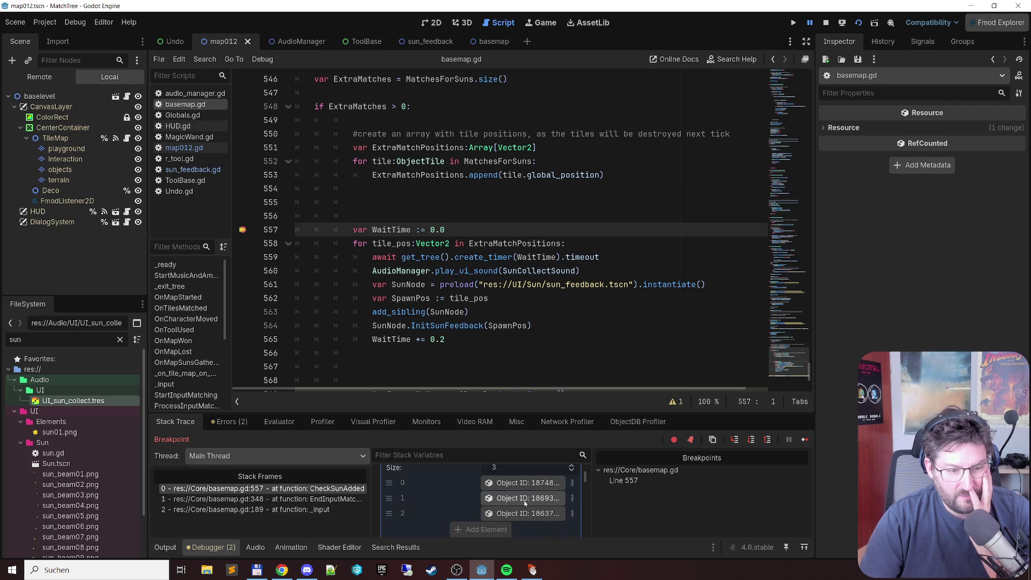
pyautogui.click(504, 482)
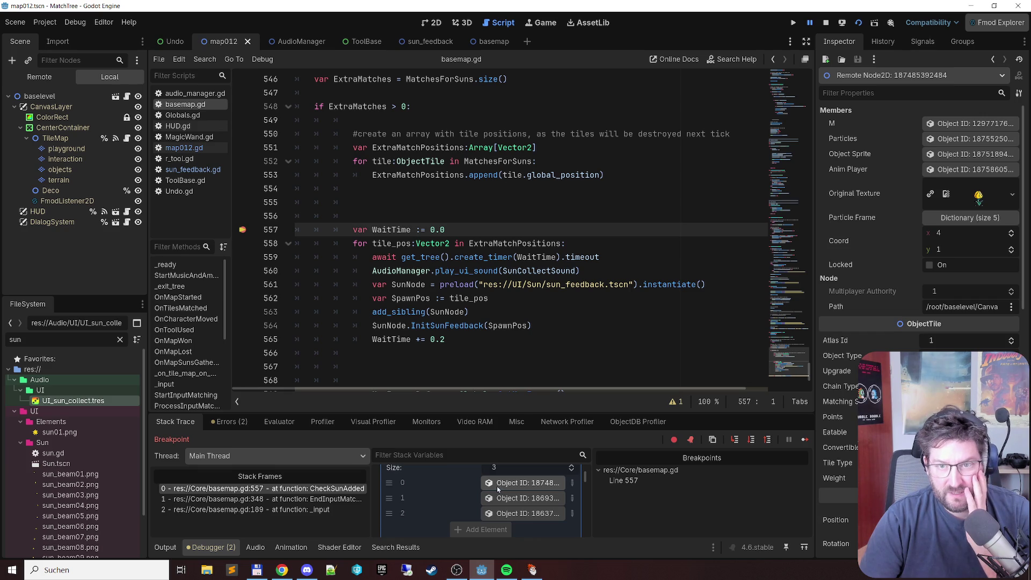
pyautogui.scroll(-3, 443, 485)
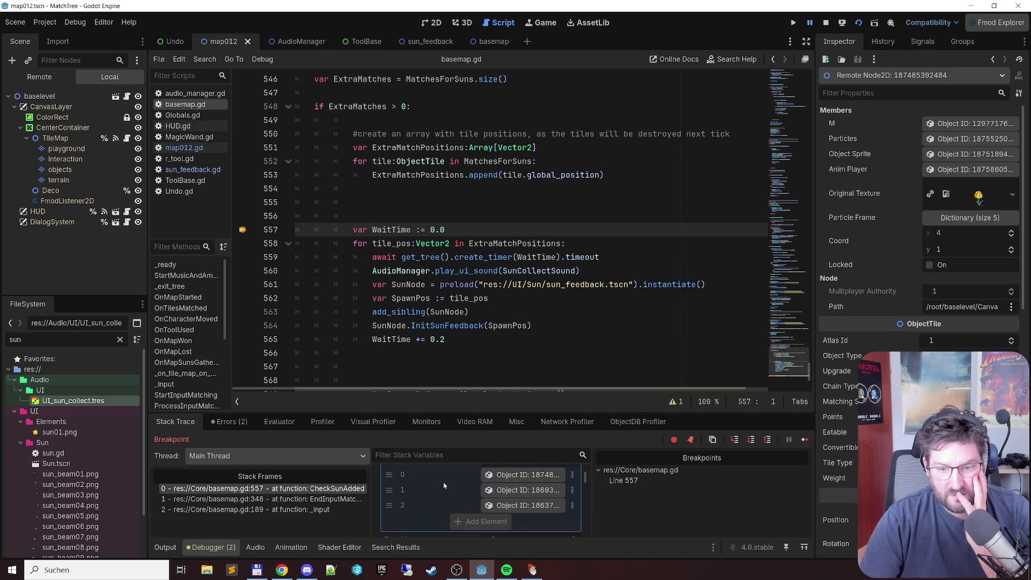
pyautogui.scroll(-1, 446, 485)
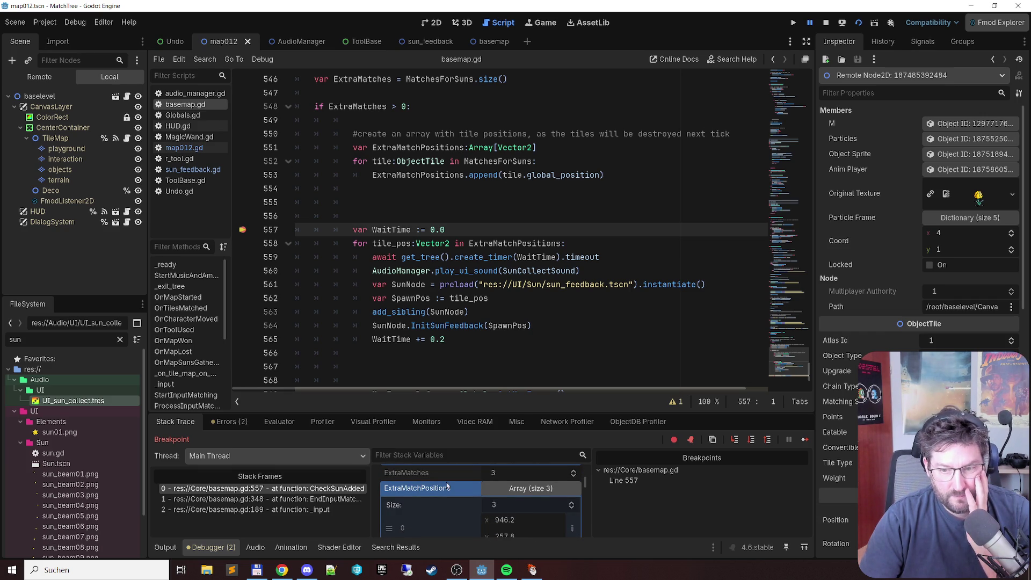
pyautogui.scroll(-5, 913, 226)
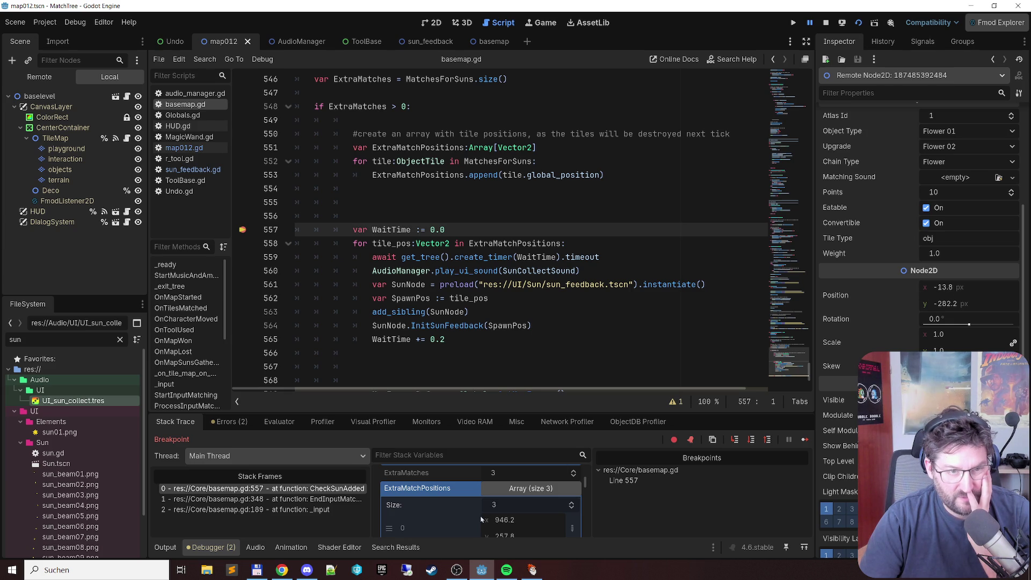
pyautogui.scroll(-3, 482, 519)
pyautogui.scroll(-5, 458, 509)
pyautogui.scroll(1, 455, 501)
pyautogui.click(412, 231)
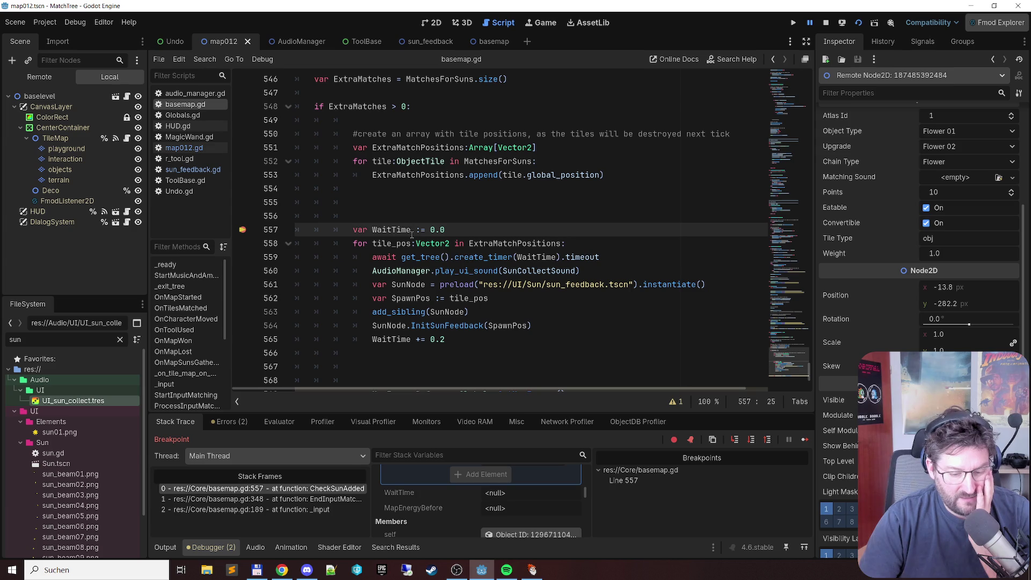
pyautogui.press('F10')
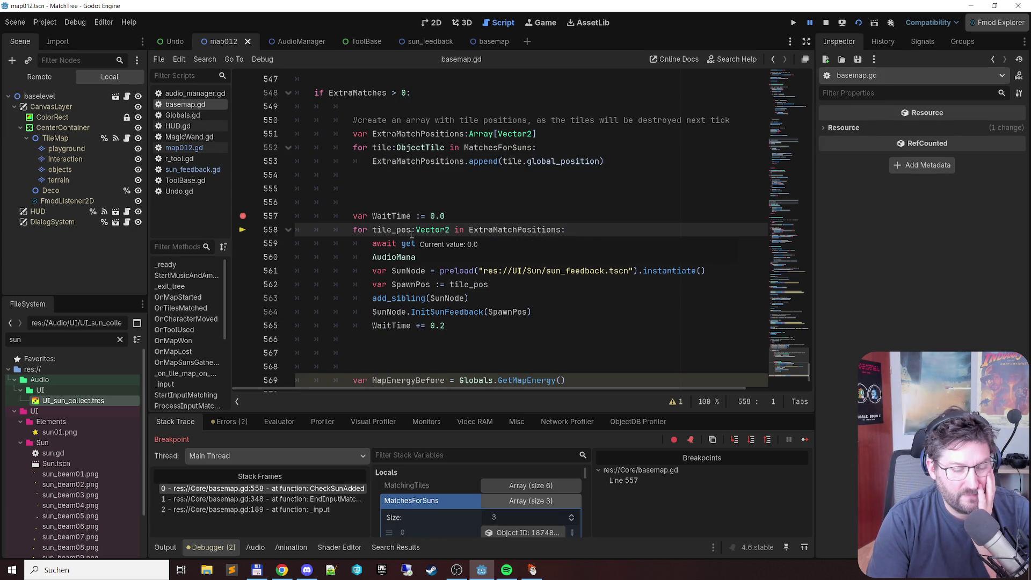
# Step: Add a breakpoint on line 560 and continue execution to it
pyautogui.moveTo(458, 272)
pyautogui.click(485, 251)
pyautogui.press('F9')
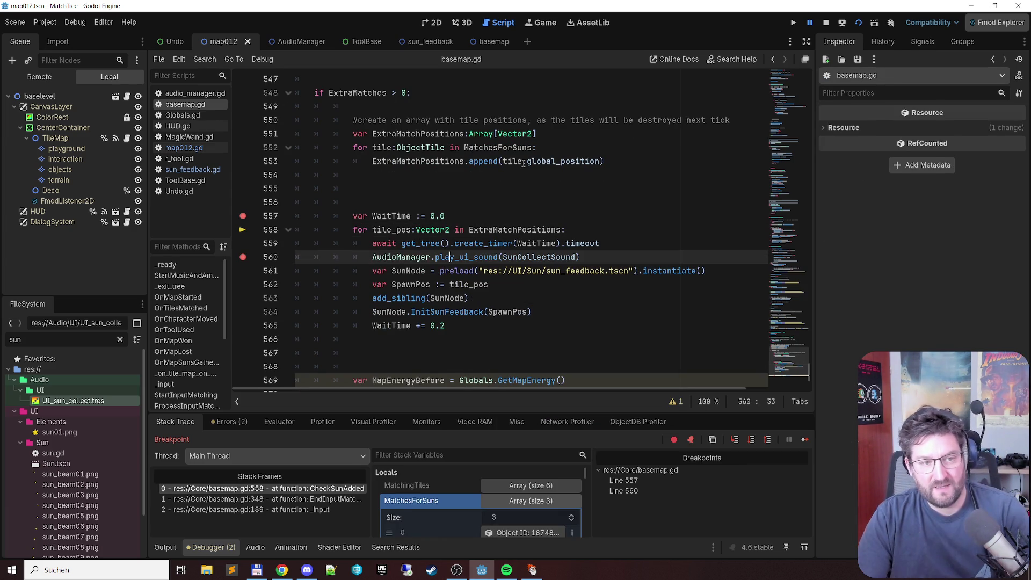
pyautogui.click(538, 192)
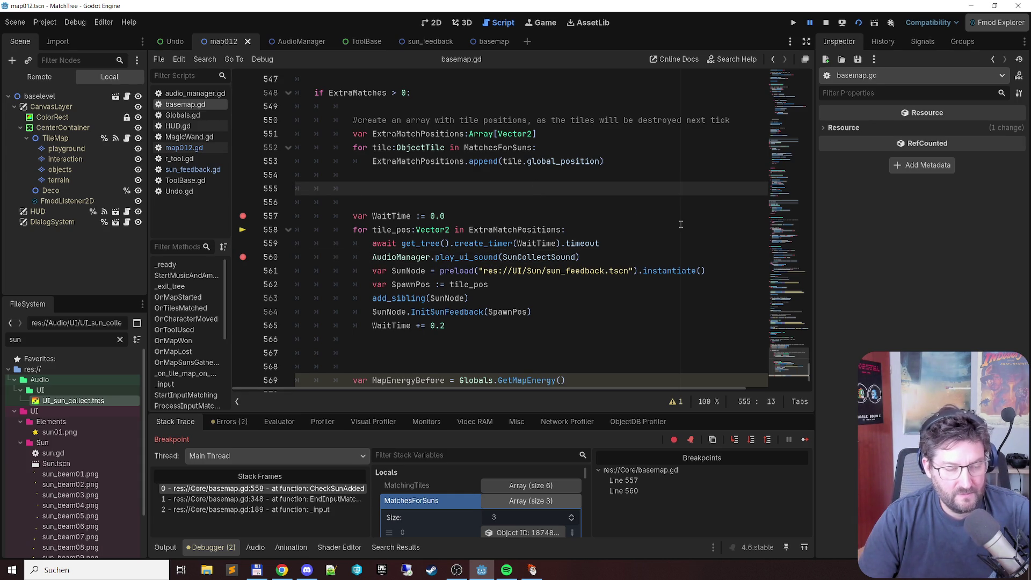
pyautogui.press('F12')
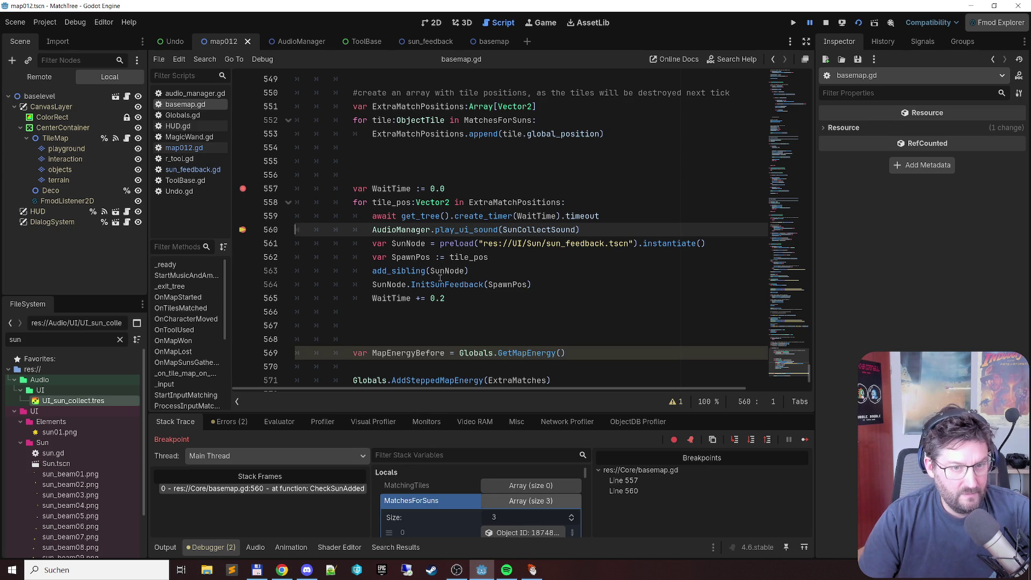
# Step: Resume the game and click through the gnome's tutorial dialogue until the session closes
pyautogui.moveTo(440, 277)
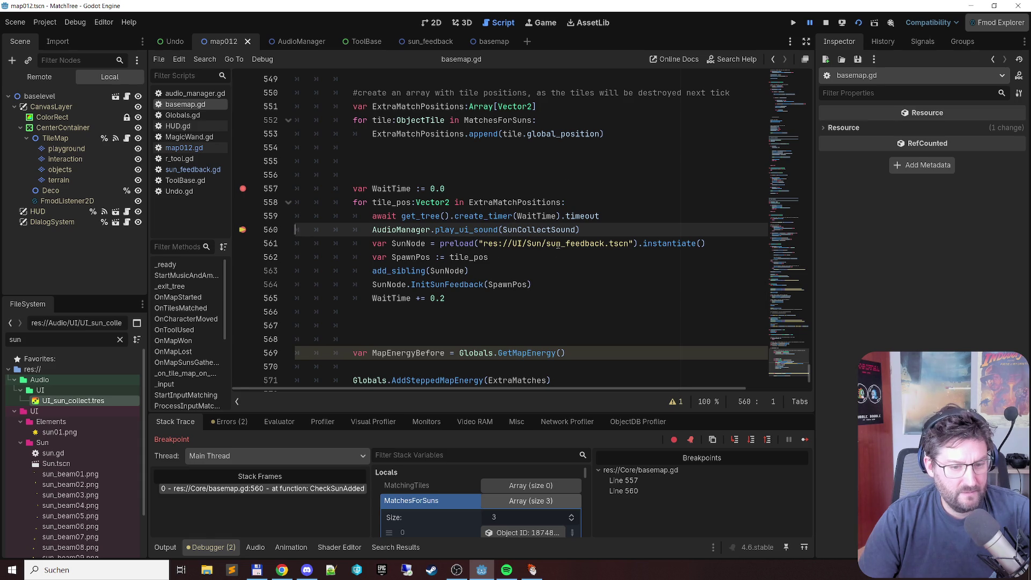
pyautogui.press('F12')
pyautogui.press('F12')
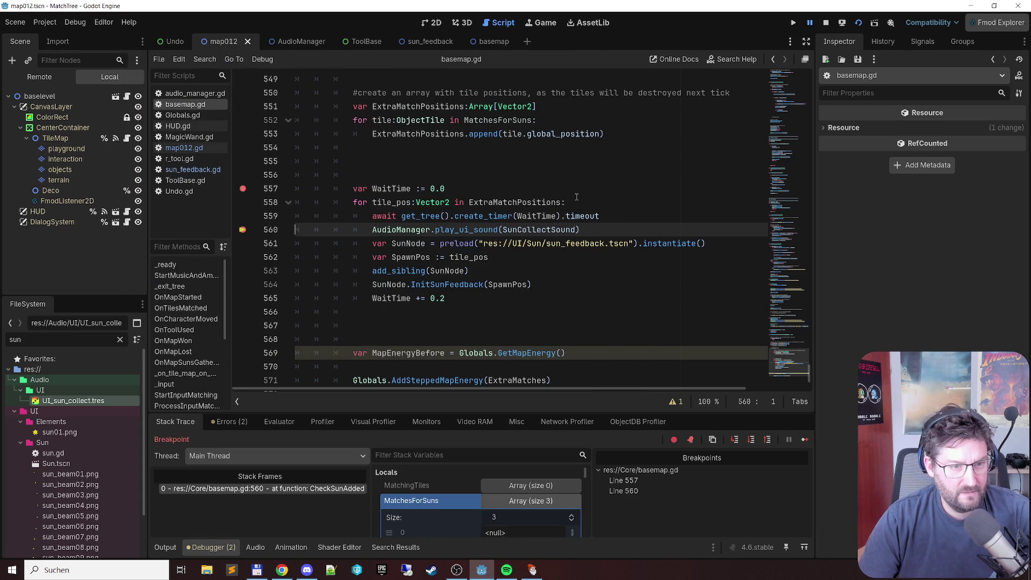
pyautogui.press('F12')
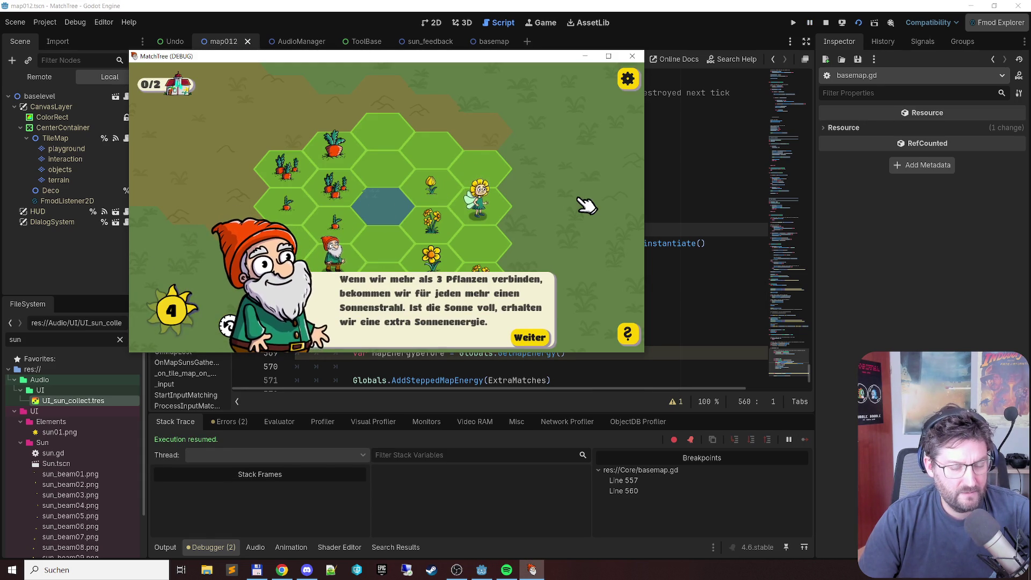
pyautogui.click(535, 338)
pyautogui.click(633, 56)
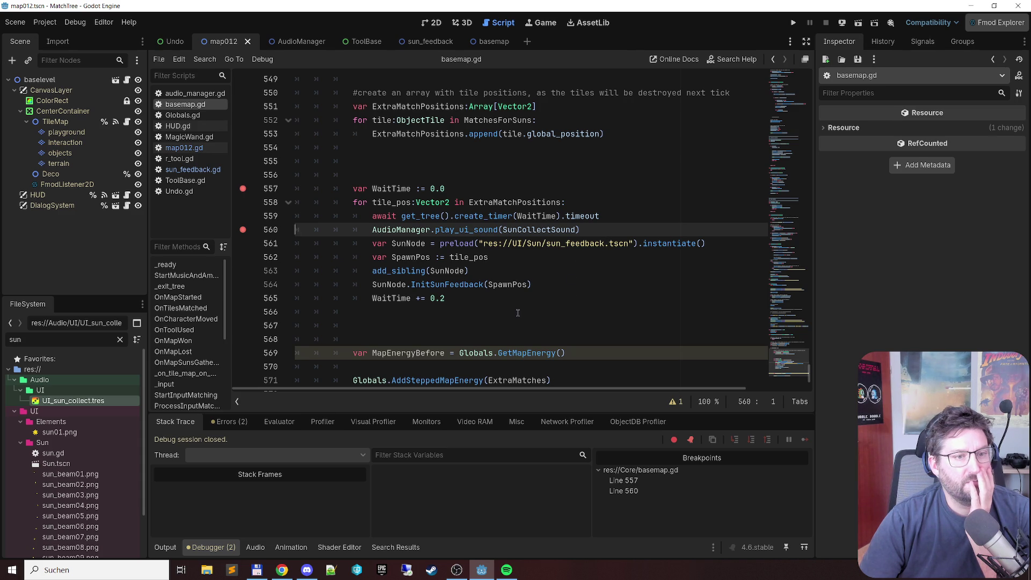
# Step: Remove the breakpoints on lines 557 and 560
pyautogui.moveTo(511, 233)
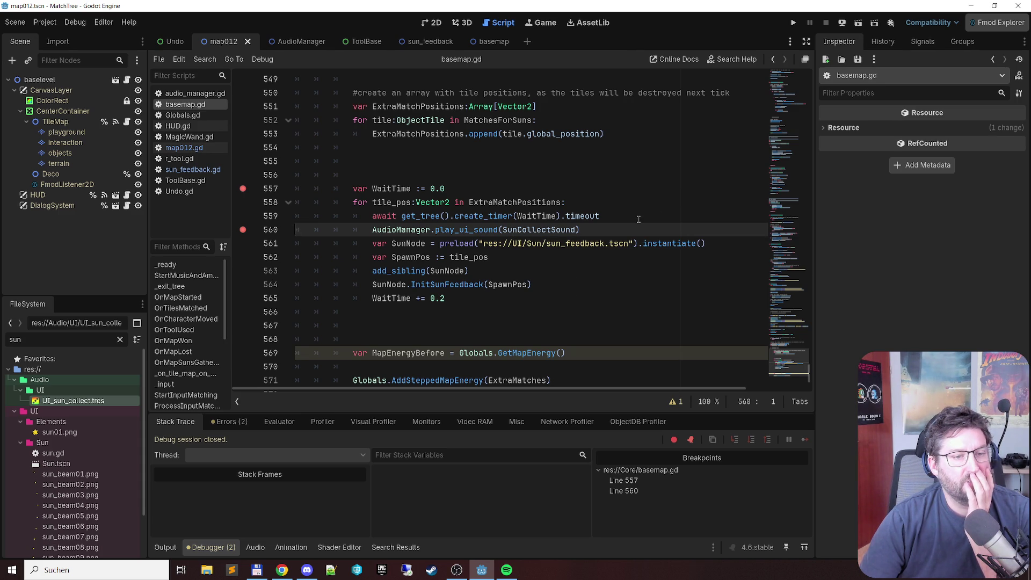
pyautogui.click(367, 218)
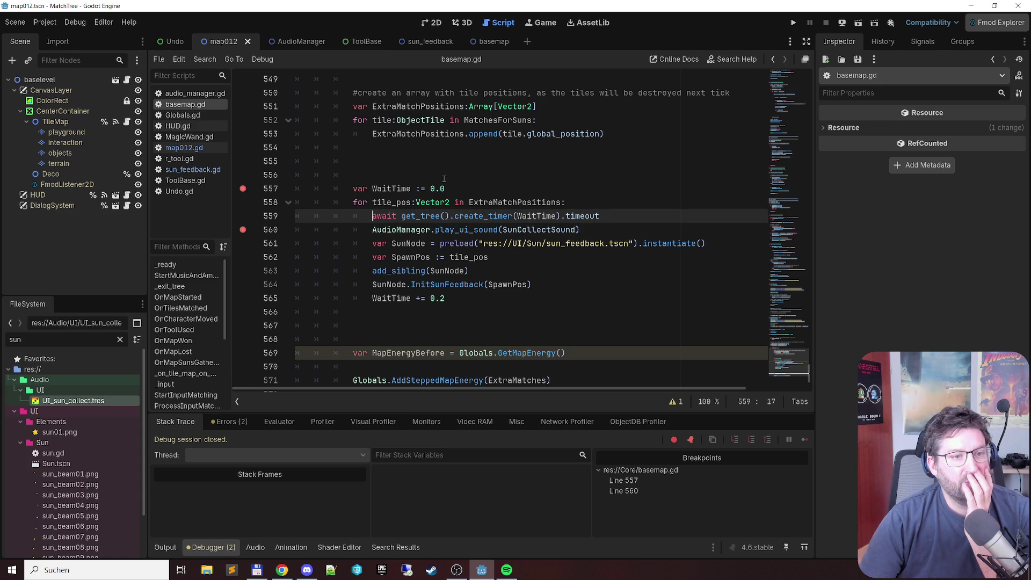
pyautogui.click(378, 189)
pyautogui.press('F9')
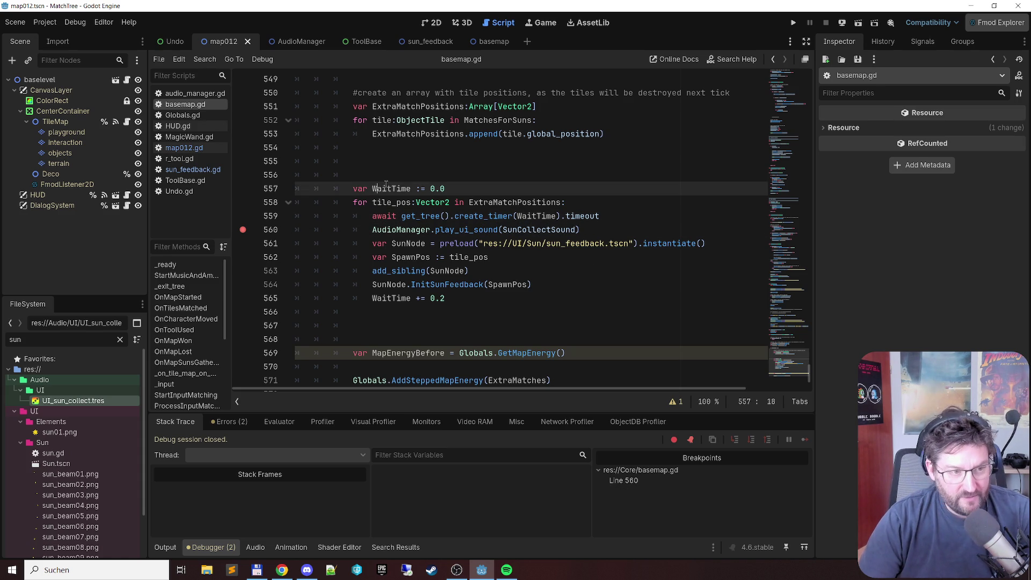
pyautogui.press('Down')
pyautogui.press('Down')
pyautogui.press('Down')
pyautogui.press('F9')
# Step: Insert print(str(WaitTime)) above the await line and run the game
pyautogui.press('Up')
pyautogui.press('Return')
pyautogui.press('Up')
pyautogui.write('print')
pyautogui.press('Return')
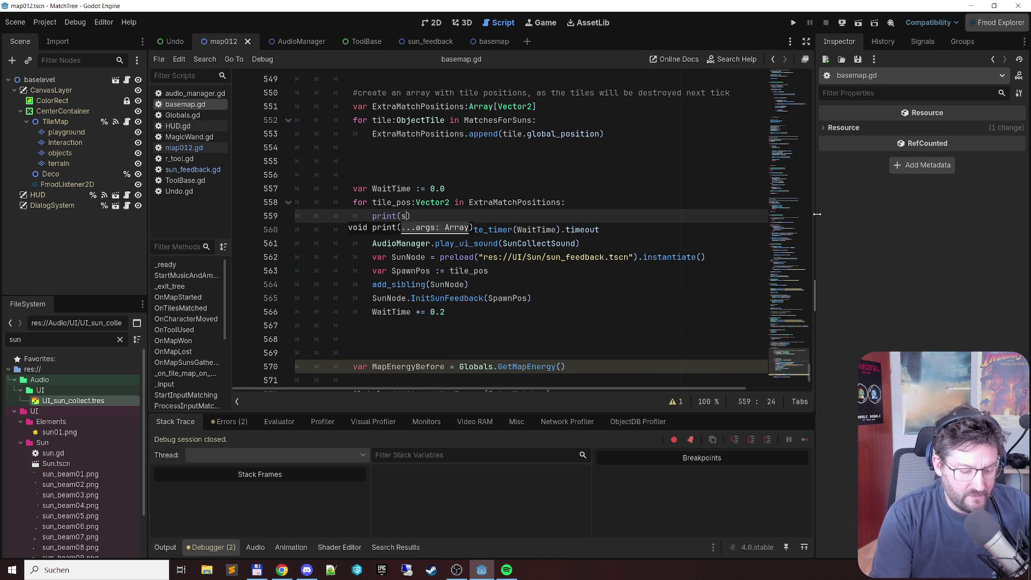
pyautogui.write('tr')
pyautogui.press('Return')
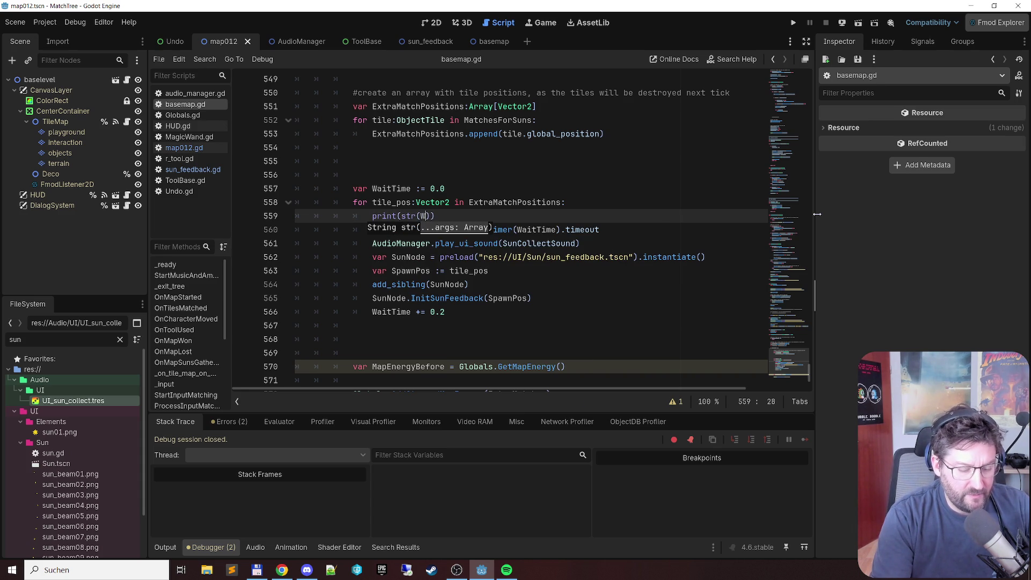
pyautogui.write('i')
pyautogui.write('t')
pyautogui.press('Return')
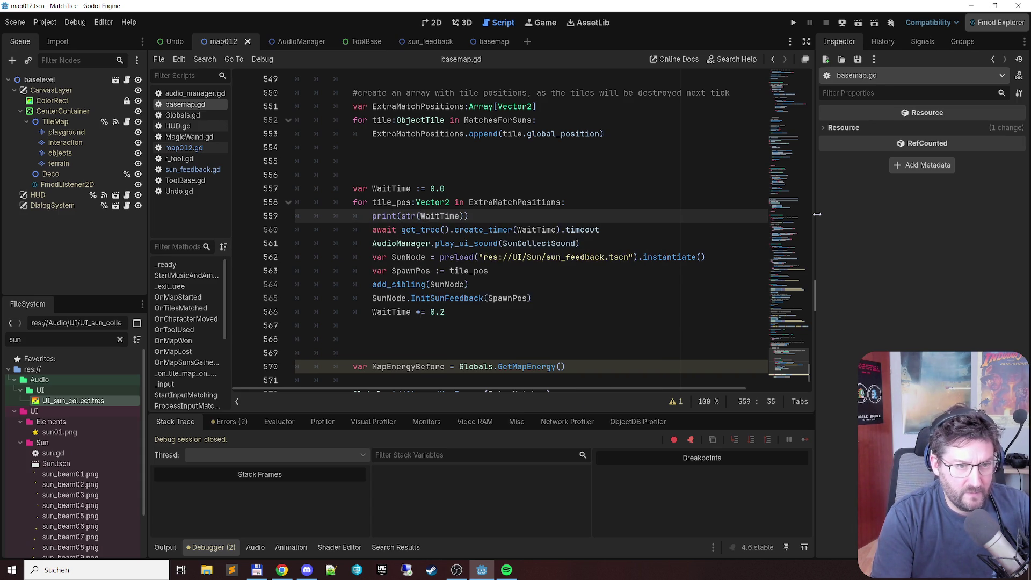
pyautogui.press('F5')
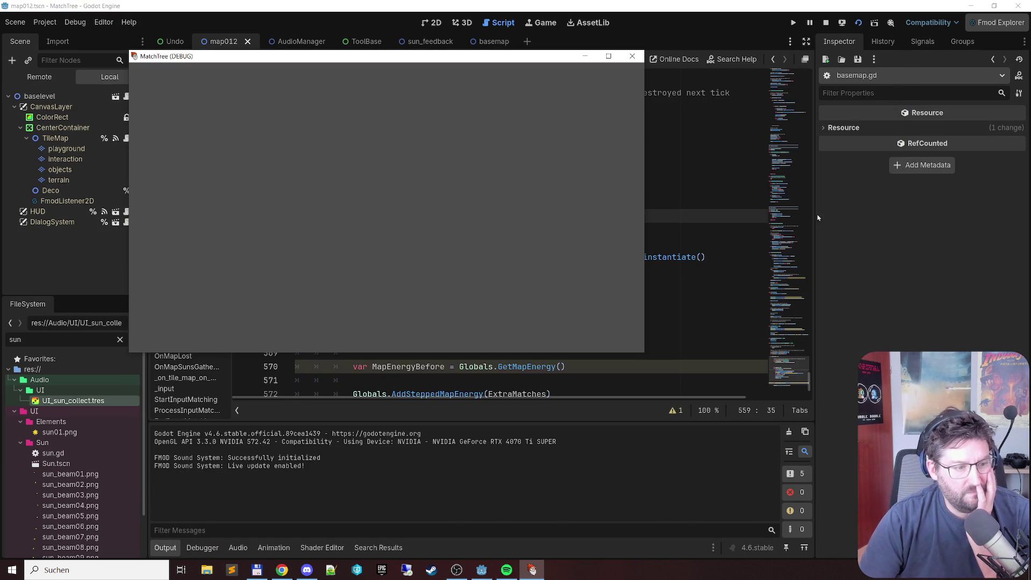
# Step: Dismiss the tutorial and chain tulip and yellow flower tiles to merge plants
pyautogui.click(529, 337)
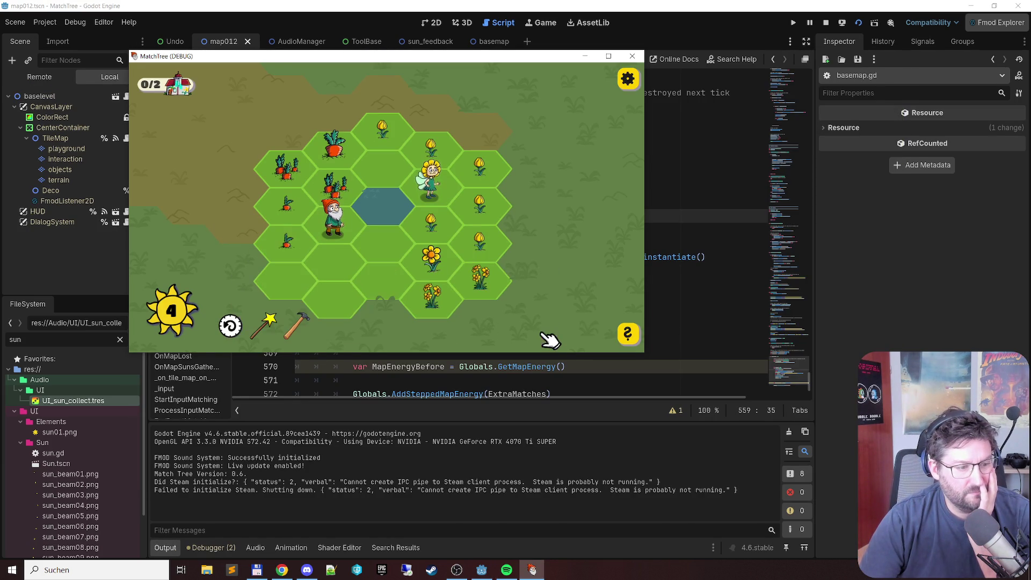
pyautogui.moveTo(398, 131)
pyautogui.mouseDown()
pyautogui.moveTo(490, 201)
pyautogui.moveTo(454, 244)
pyautogui.moveTo(441, 243)
pyautogui.mouseUp()
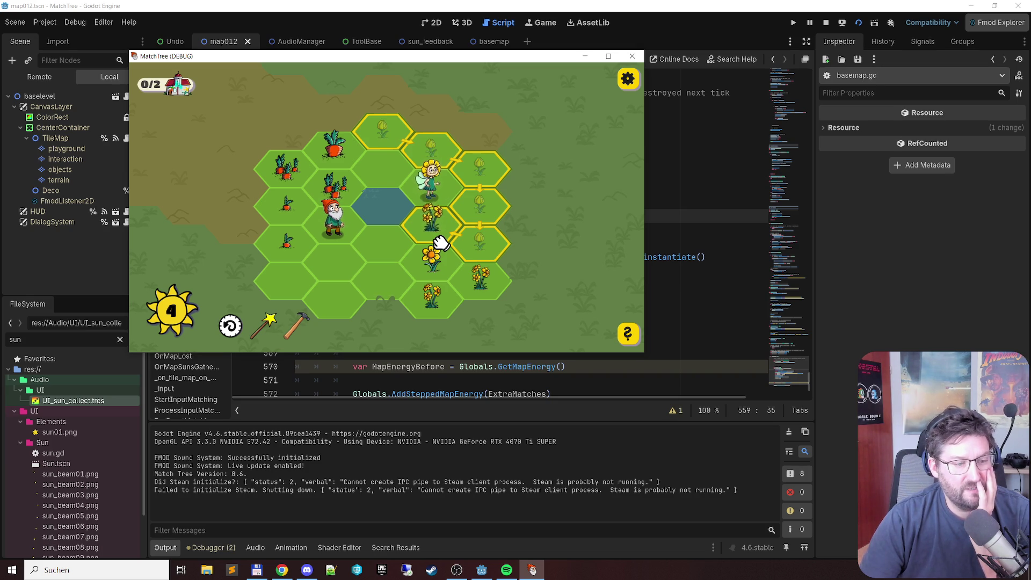
pyautogui.moveTo(440, 243); pyautogui.dragTo(440, 242)
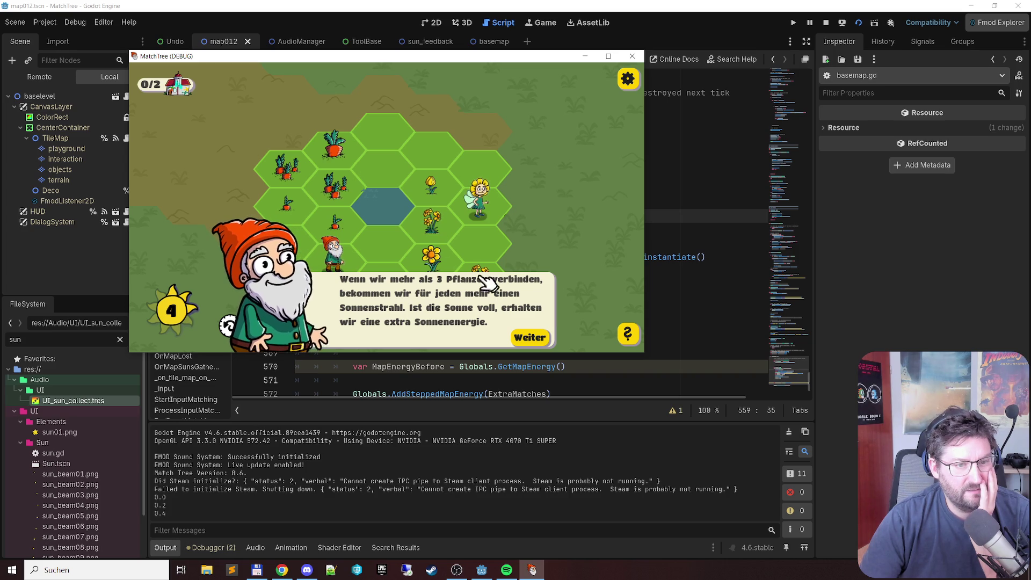
pyautogui.click(530, 337)
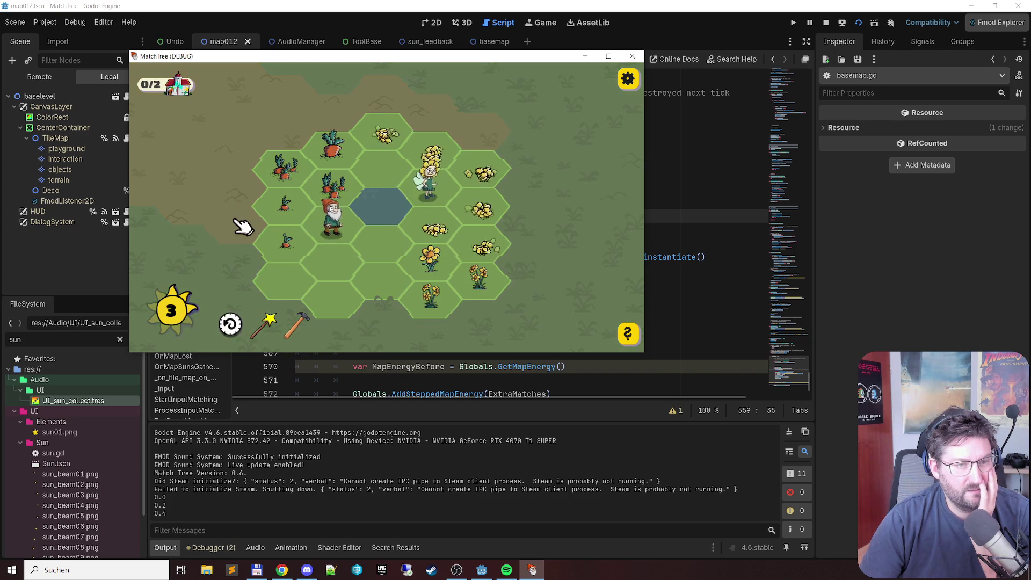
pyautogui.moveTo(380, 131)
pyautogui.mouseDown()
pyautogui.moveTo(483, 207)
pyautogui.moveTo(424, 236)
pyautogui.mouseUp()
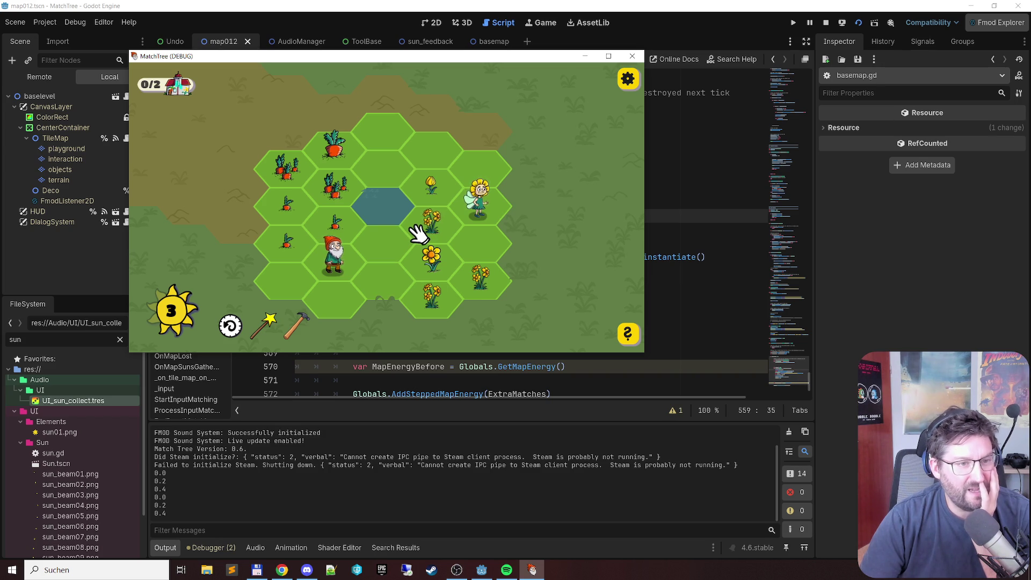
# Step: Undo, rechain the top tulip down the right column, then stop and open Fmod Explorer
pyautogui.click(229, 325)
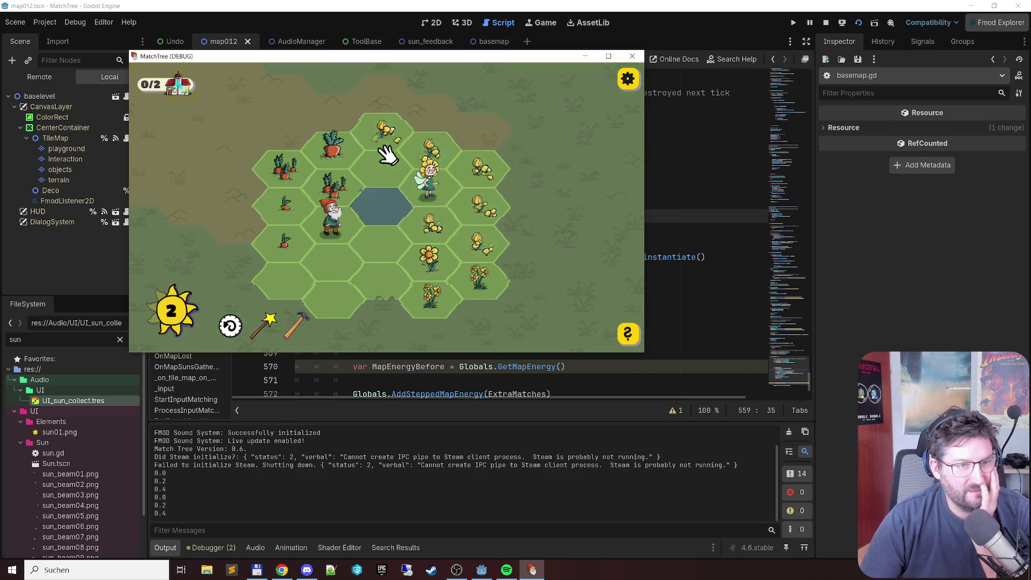
pyautogui.moveTo(399, 134)
pyautogui.mouseDown()
pyautogui.moveTo(489, 248)
pyautogui.moveTo(432, 234)
pyautogui.mouseUp()
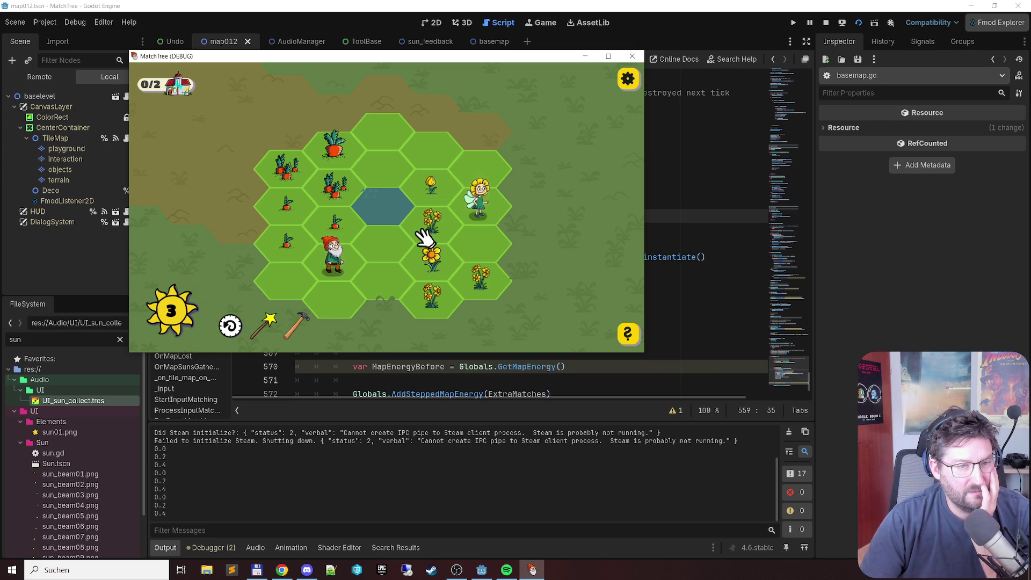
pyautogui.click(632, 58)
pyautogui.click(997, 22)
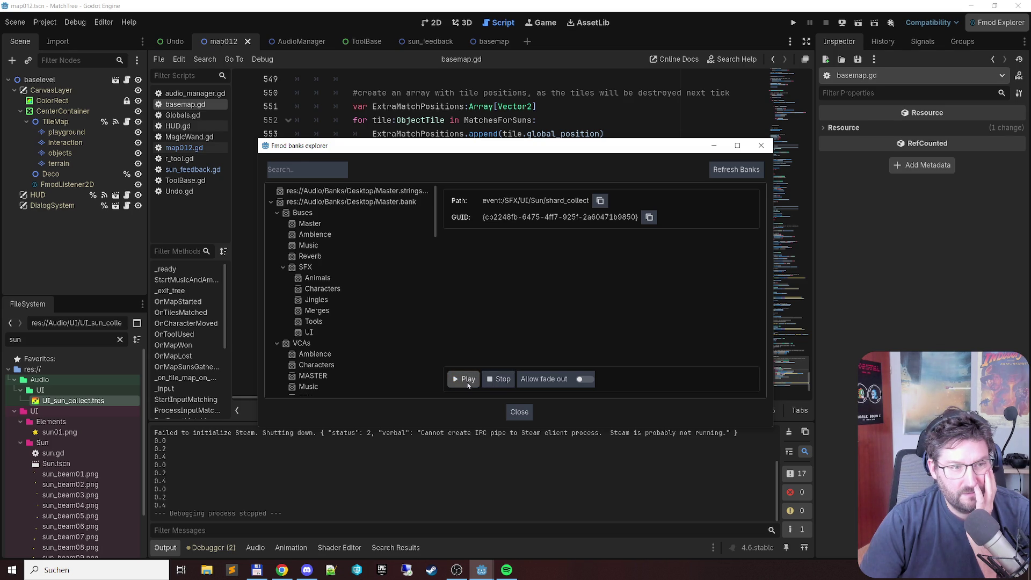
# Step: Close Fmod Explorer and start a new line 20 in basemap.gd with var
pyautogui.click(520, 413)
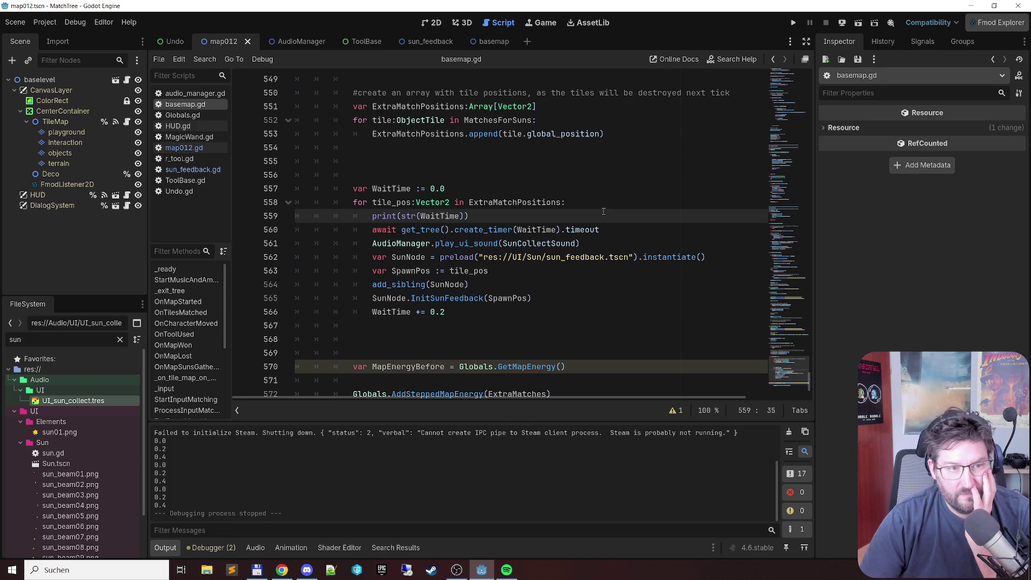
pyautogui.scroll(-2, 580, 257)
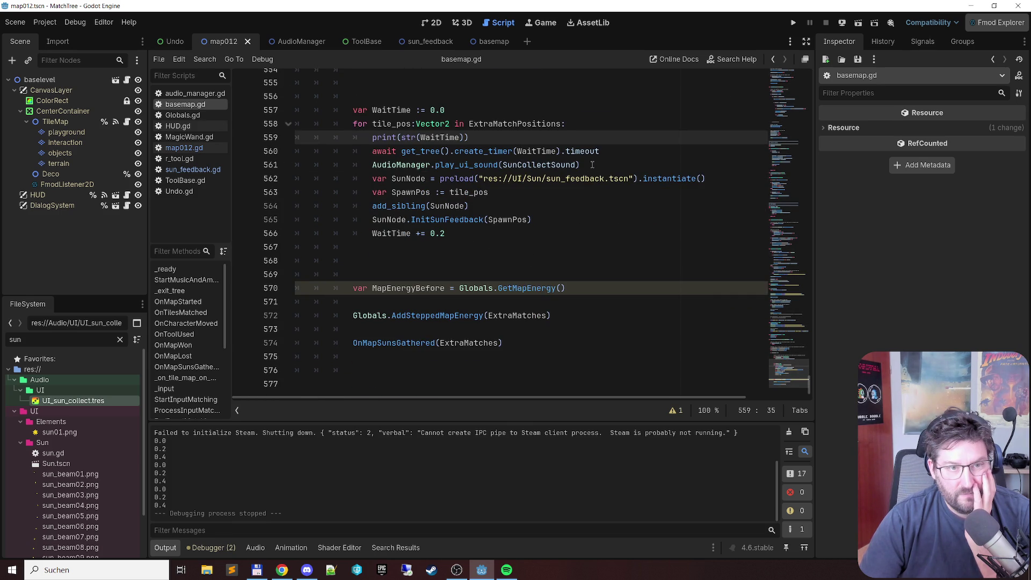
pyautogui.moveTo(810, 383); pyautogui.dragTo(810, 84)
pyautogui.click(713, 244)
pyautogui.press('Return')
pyautogui.write('var')
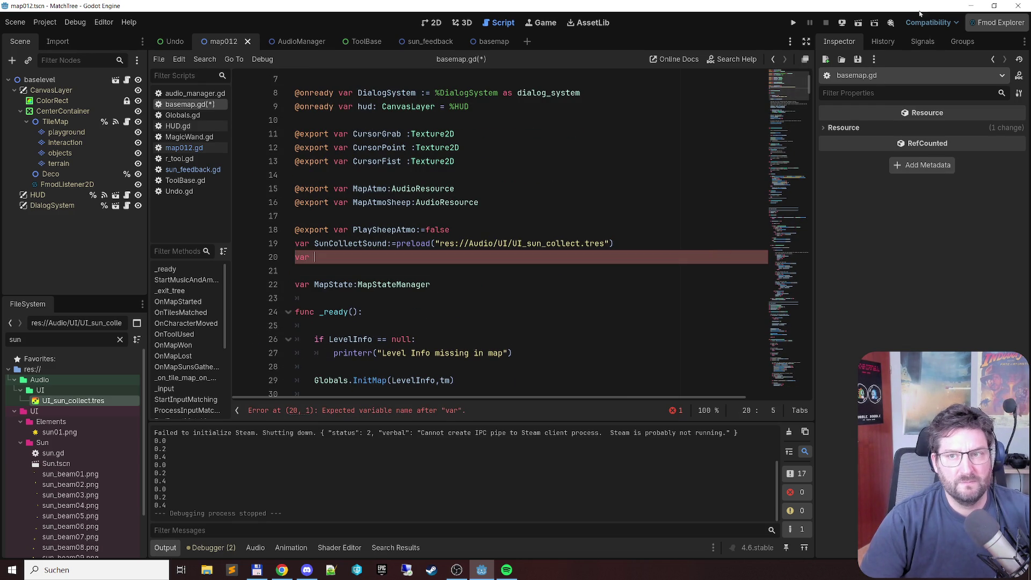
# Step: Look up the sun energy_increase event and name the variable SunEnergyIncreaseSound:=
pyautogui.click(998, 22)
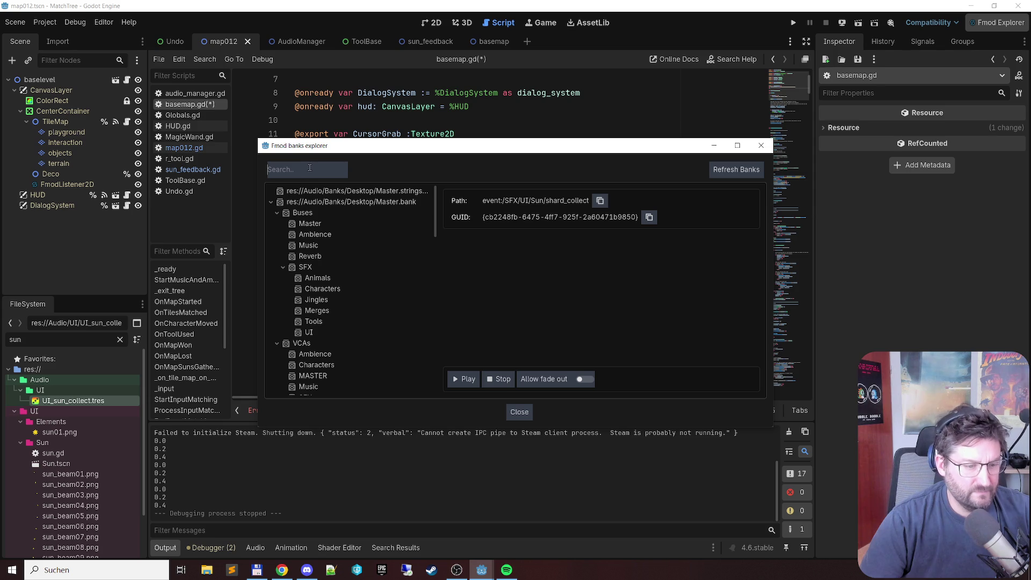
pyautogui.write('sun')
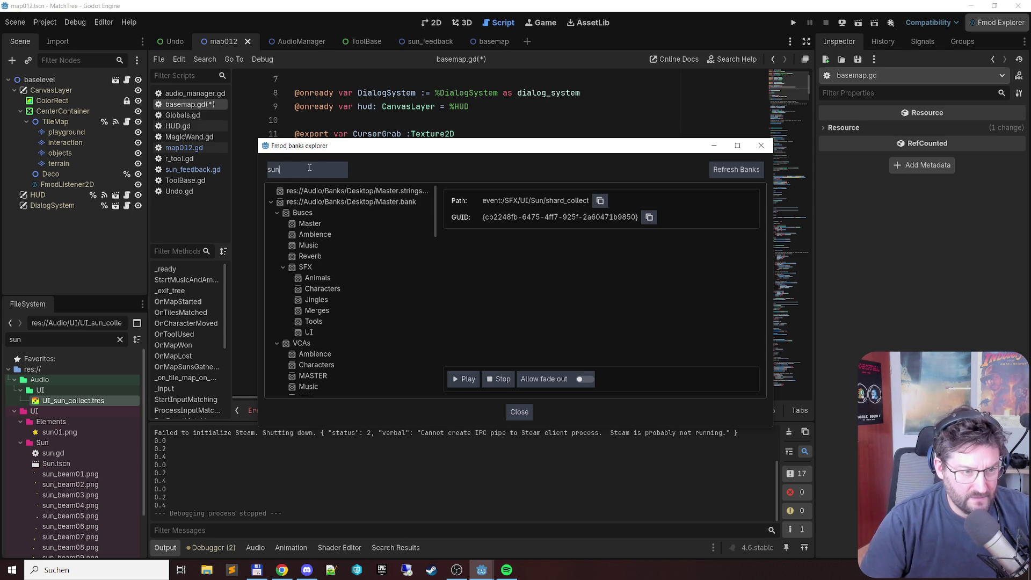
pyautogui.click(362, 193)
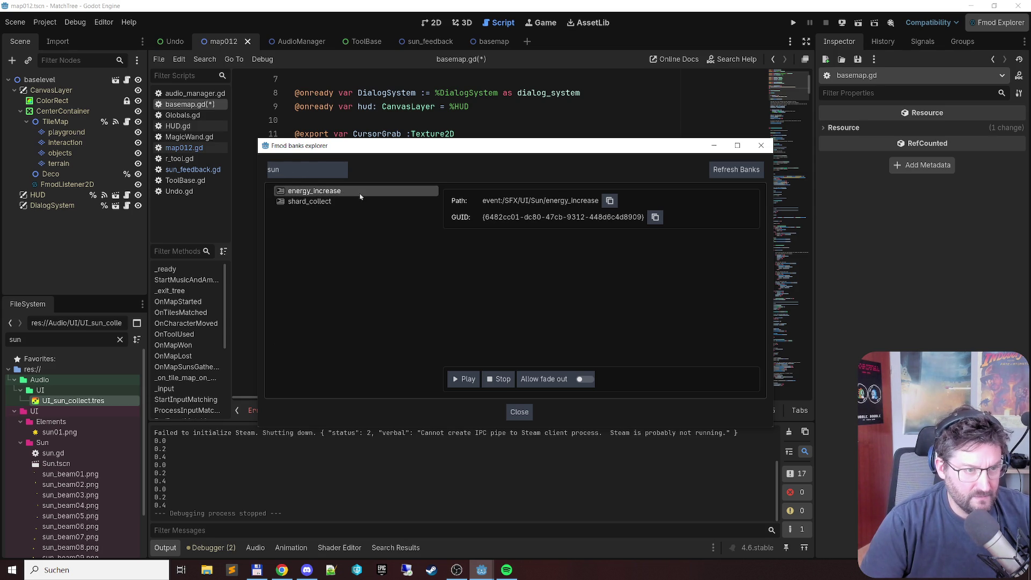
pyautogui.click(761, 144)
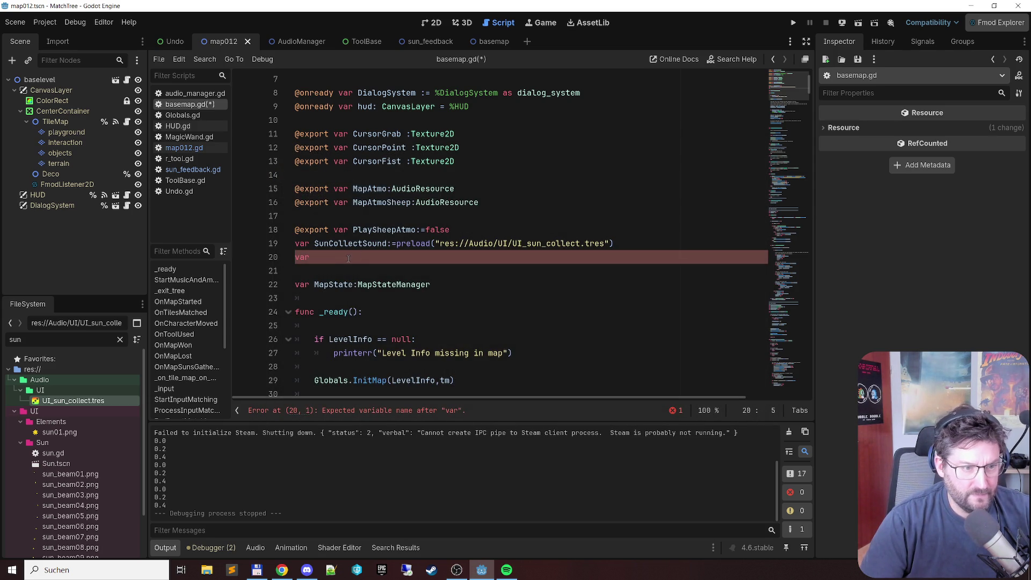
pyautogui.write('SunEn')
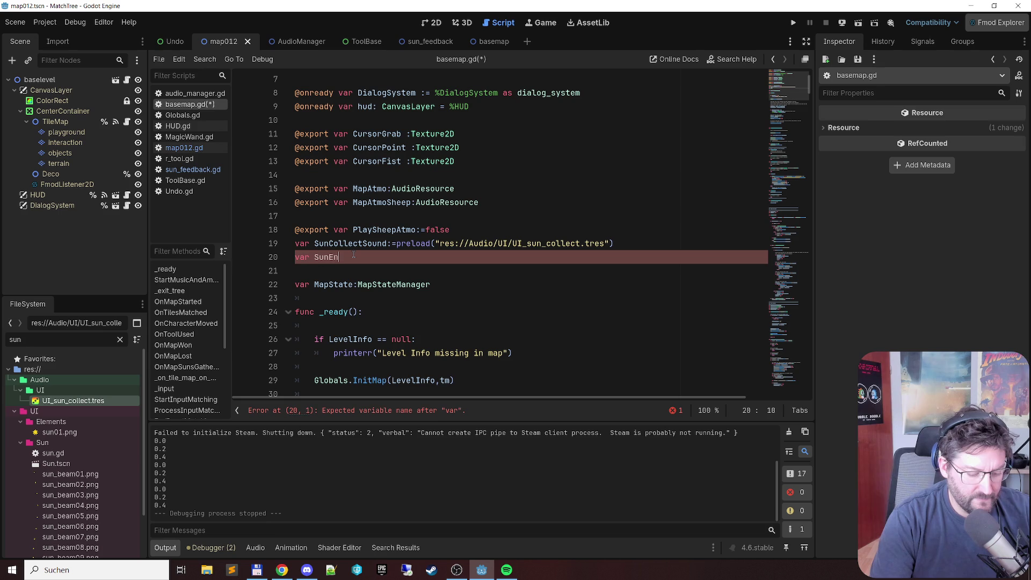
pyautogui.write('ergyIncreaseSound')
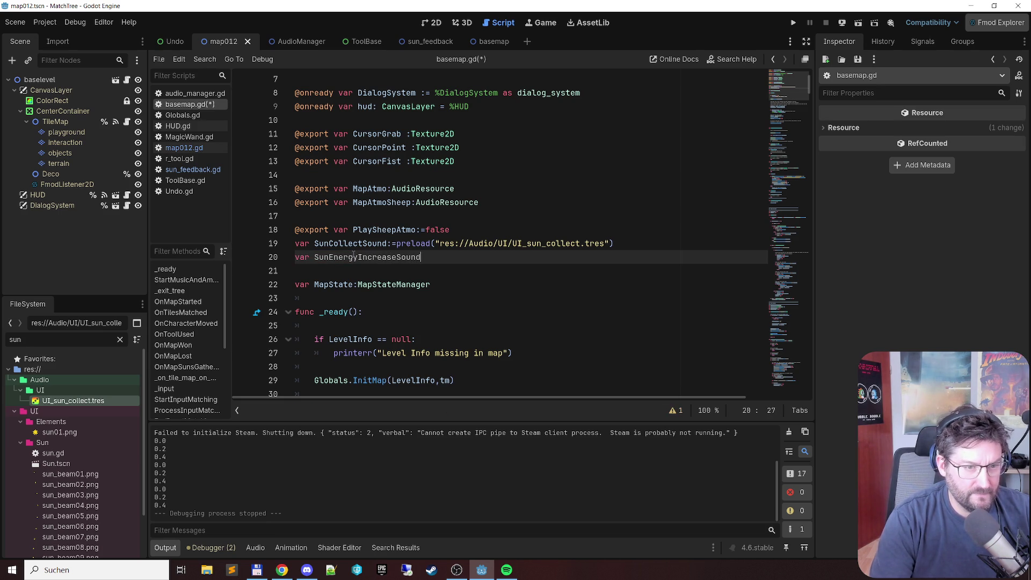
pyautogui.write(':=')
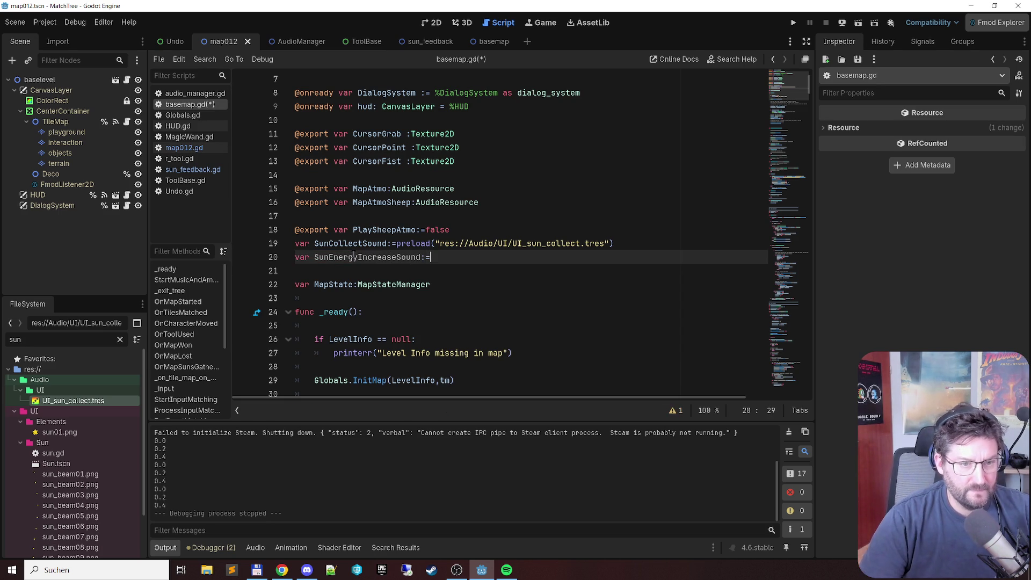
# Step: Finish line 20 with an empty preload() and duplicate UI_sun_collect.tres
pyautogui.press('Up')
pyautogui.hotkey('ctrl', 'shift', 'Left')
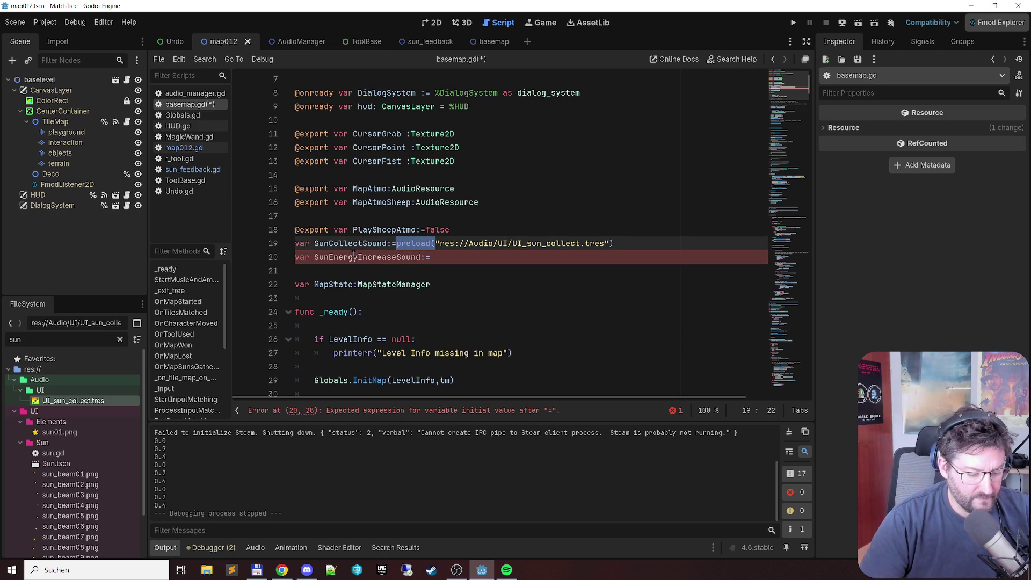
pyautogui.hotkey('ctrl', 'c')
pyautogui.press('Down')
pyautogui.press('End')
pyautogui.hotkey('ctrl', 'v')
pyautogui.write(')')
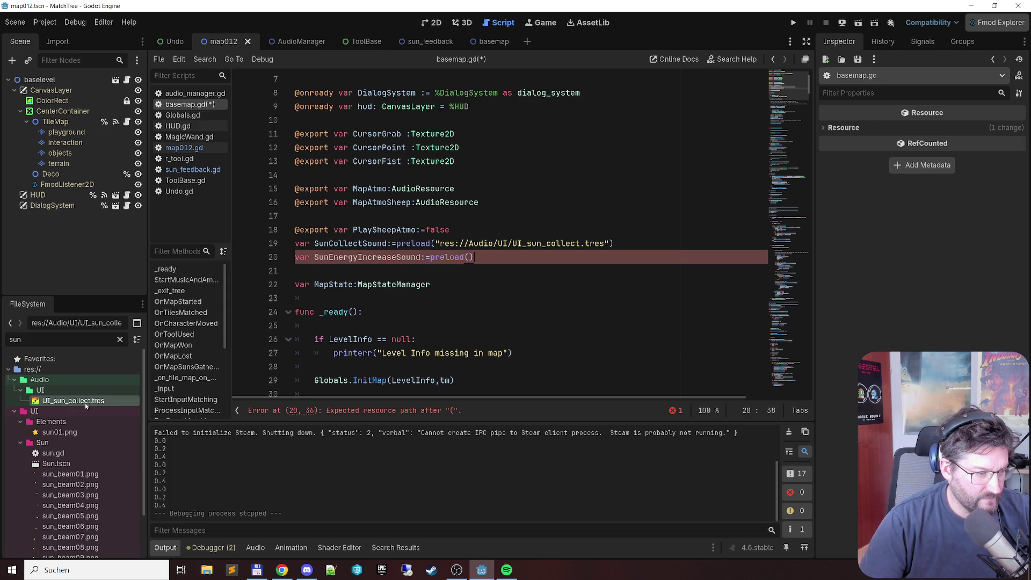
pyautogui.rightClick(85, 403)
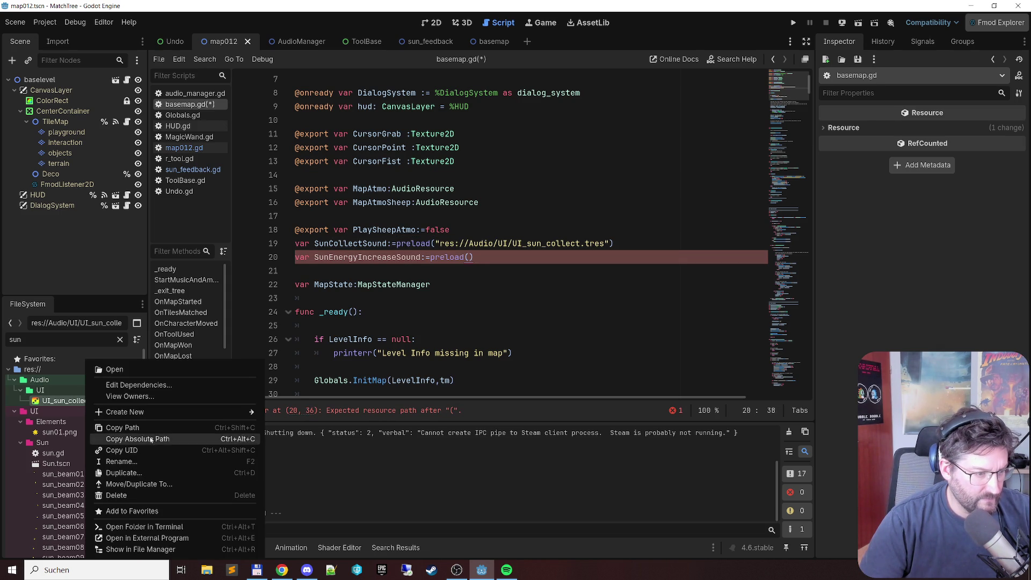
pyautogui.click(146, 472)
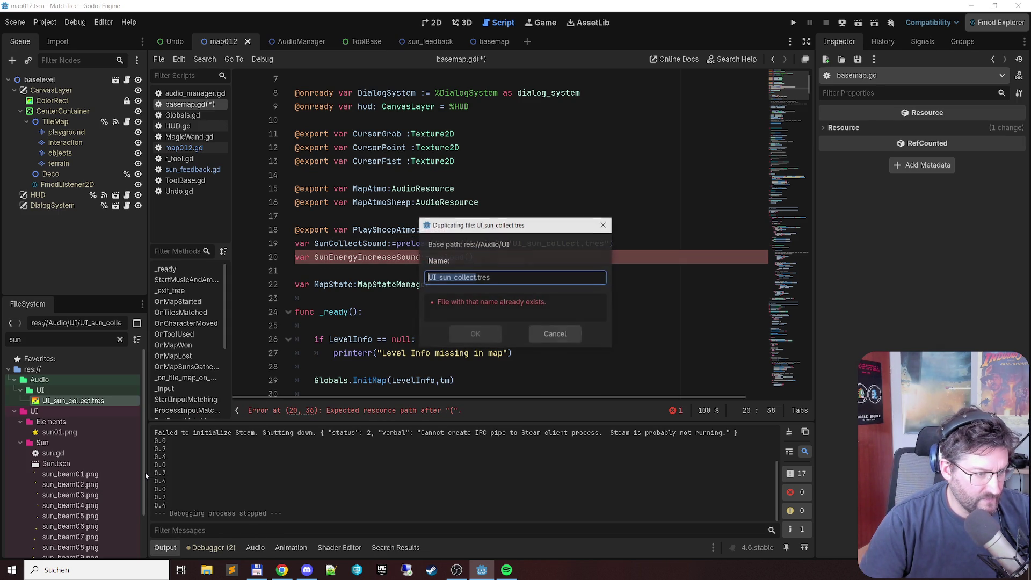
# Step: Name the duplicate UI_sun_increase.tres and select it to show its properties
pyautogui.click(456, 282)
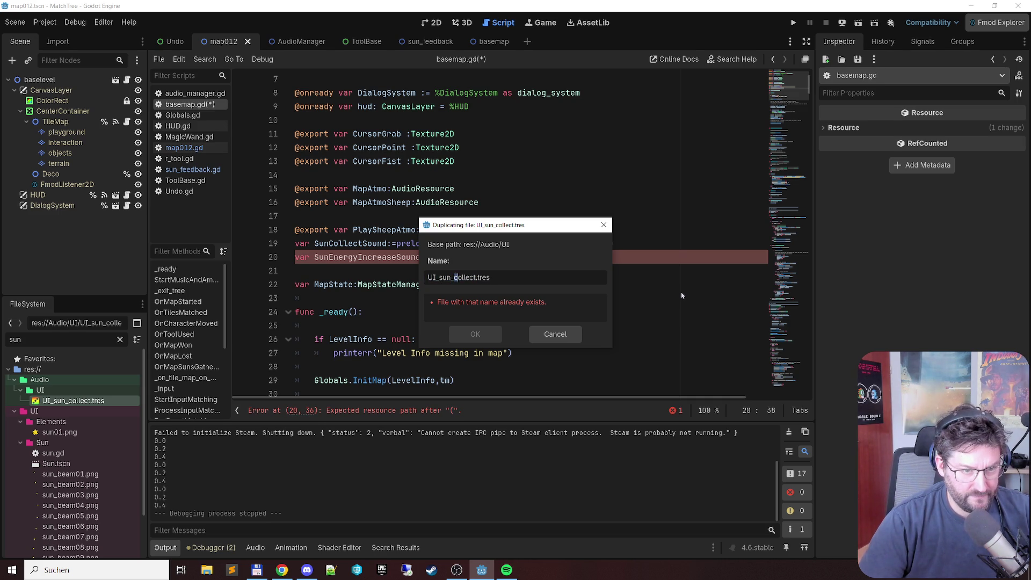
pyautogui.hotkey('shift', 'Right')
pyautogui.hotkey('shift', 'Right')
pyautogui.hotkey('shift', 'Right')
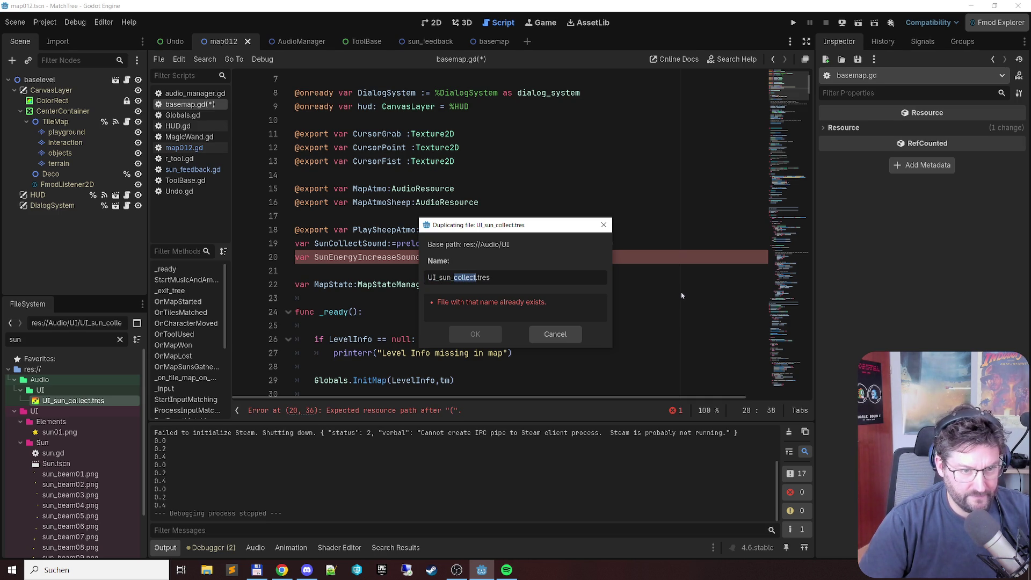
pyautogui.write('increase')
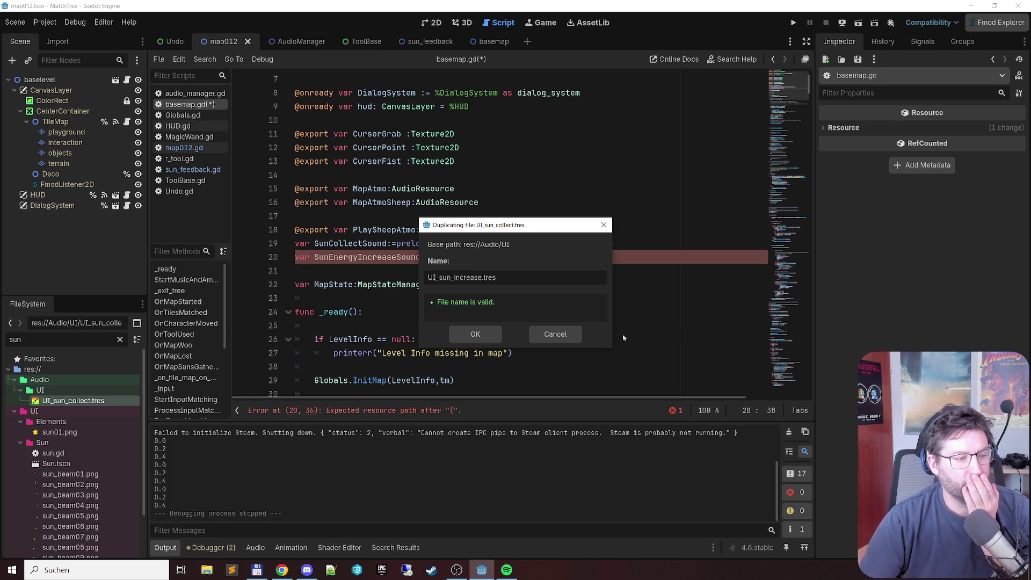
pyautogui.click(475, 334)
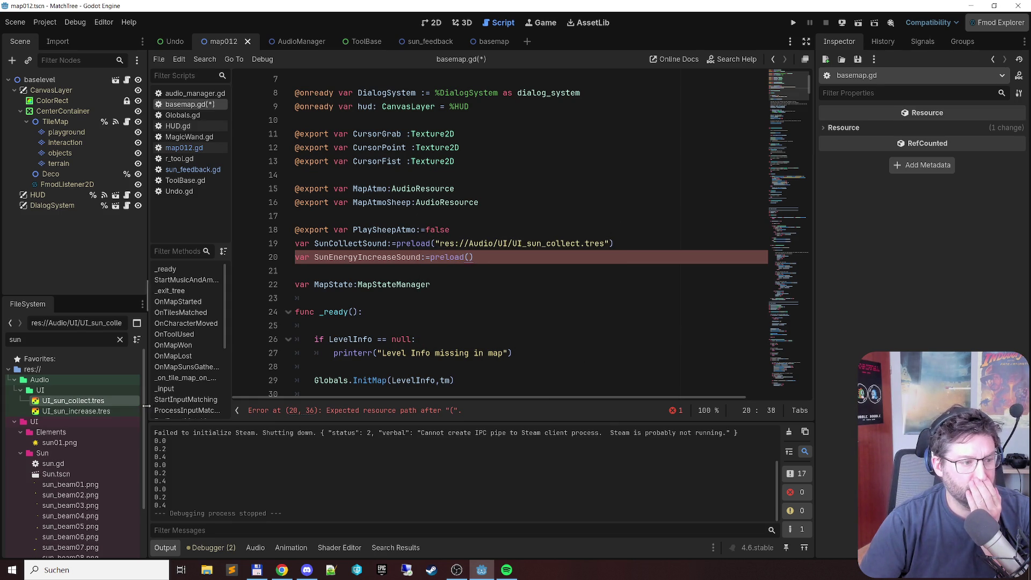
pyautogui.click(102, 411)
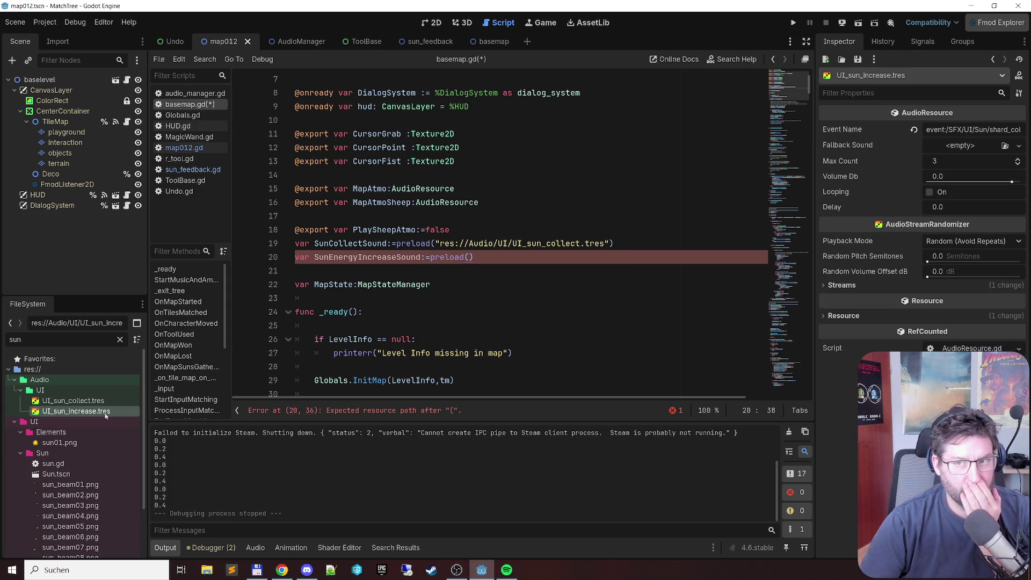
# Step: Set UI_sun_increase.tres Event Name to the SFX/UI/Sun/energy_increase path from Fmod Explorer
pyautogui.click(994, 26)
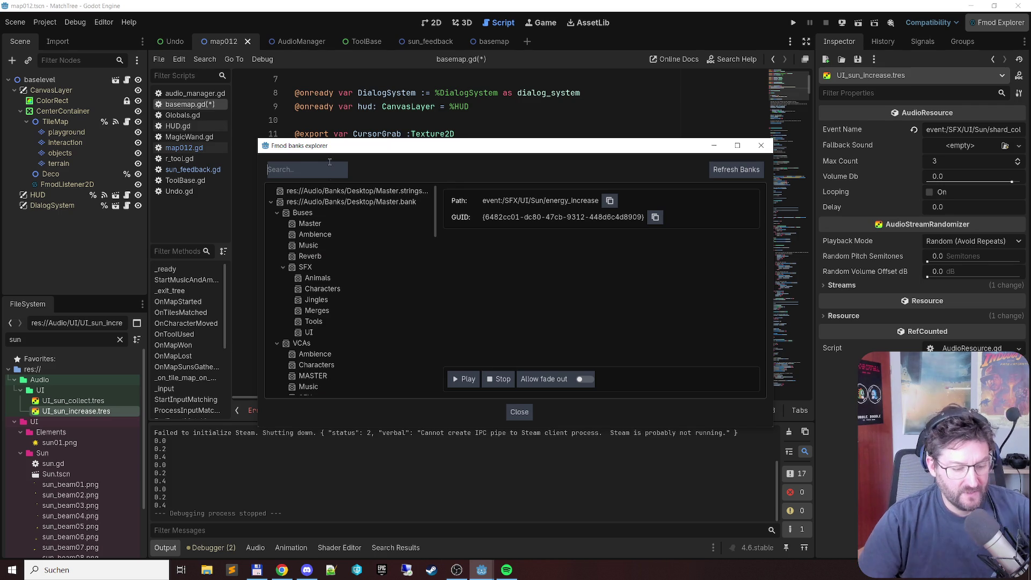
pyautogui.write('sun')
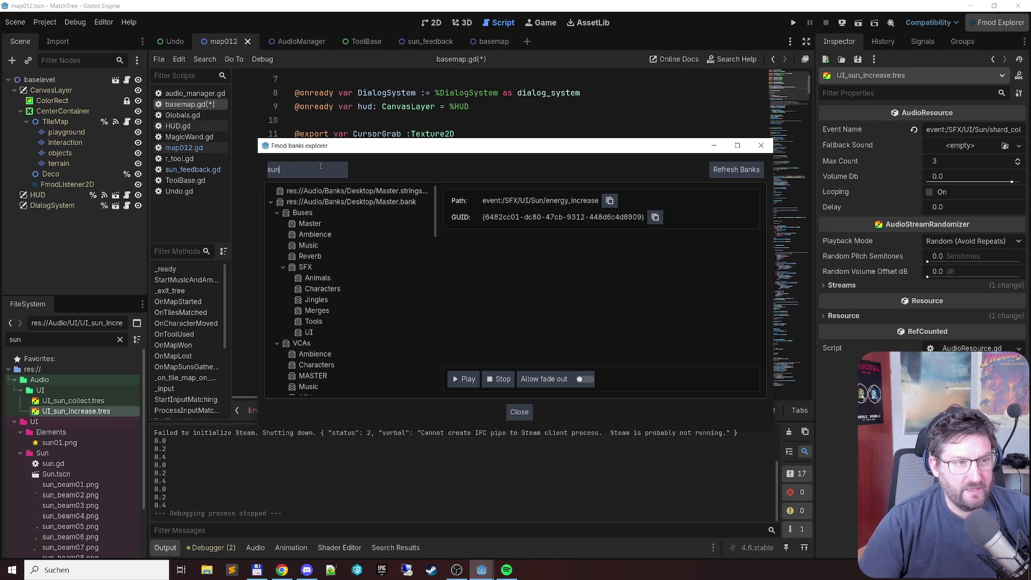
pyautogui.press('Return')
pyautogui.click(356, 193)
pyautogui.click(761, 145)
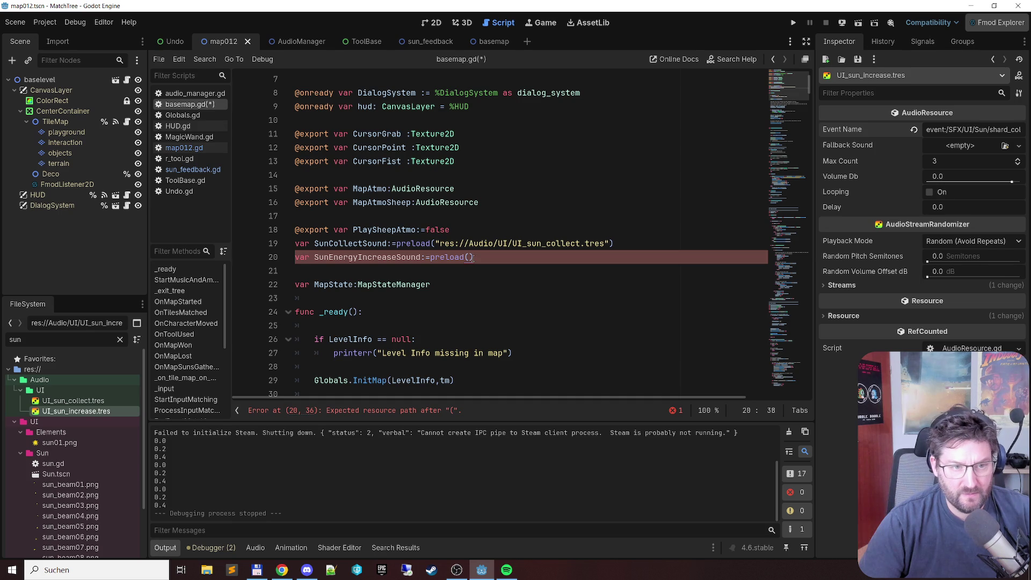
pyautogui.click(948, 131)
pyautogui.write('a')
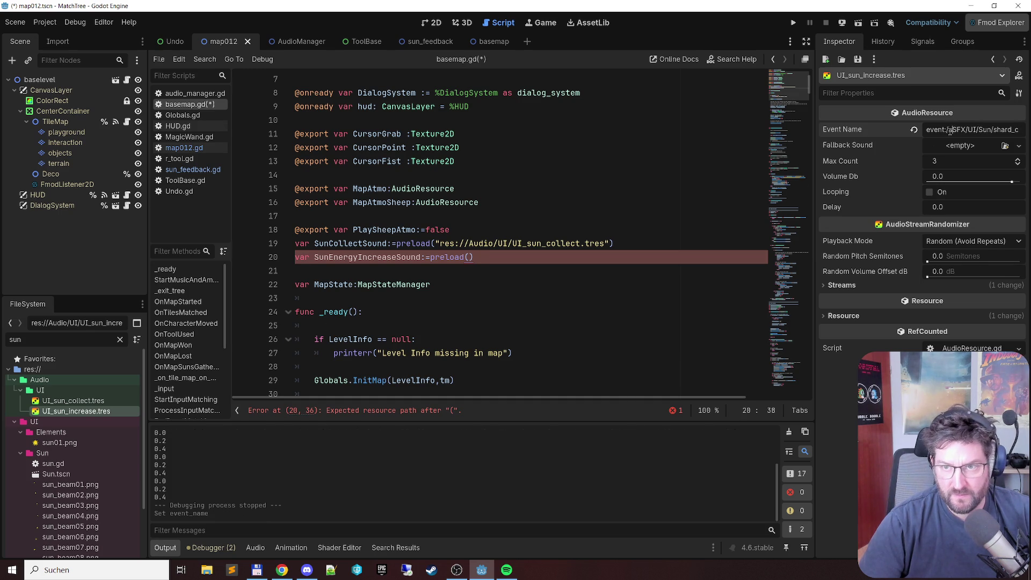
pyautogui.hotkey('ctrl', 'a')
pyautogui.press('BackSpace')
pyautogui.hotkey('ctrl', 'v')
pyautogui.press('Tab')
pyautogui.hotkey('ctrl', 's')
# Step: Drag UI_sun_increase.tres into the preload() on line 20
pyautogui.moveTo(86, 414)
pyautogui.mouseDown()
pyautogui.moveTo(414, 292)
pyautogui.moveTo(473, 258)
pyautogui.mouseUp()
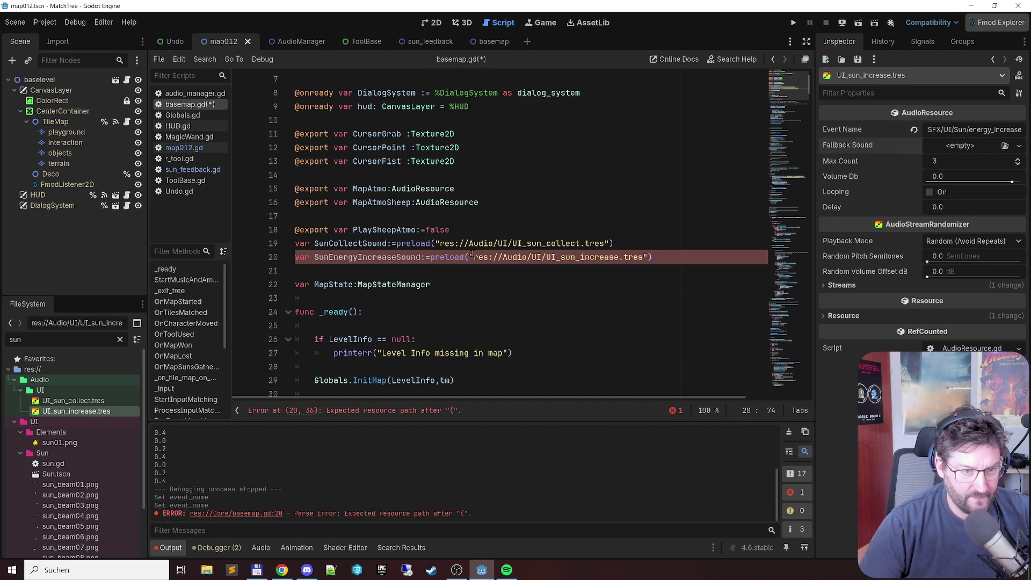
pyautogui.doubleClick(363, 260)
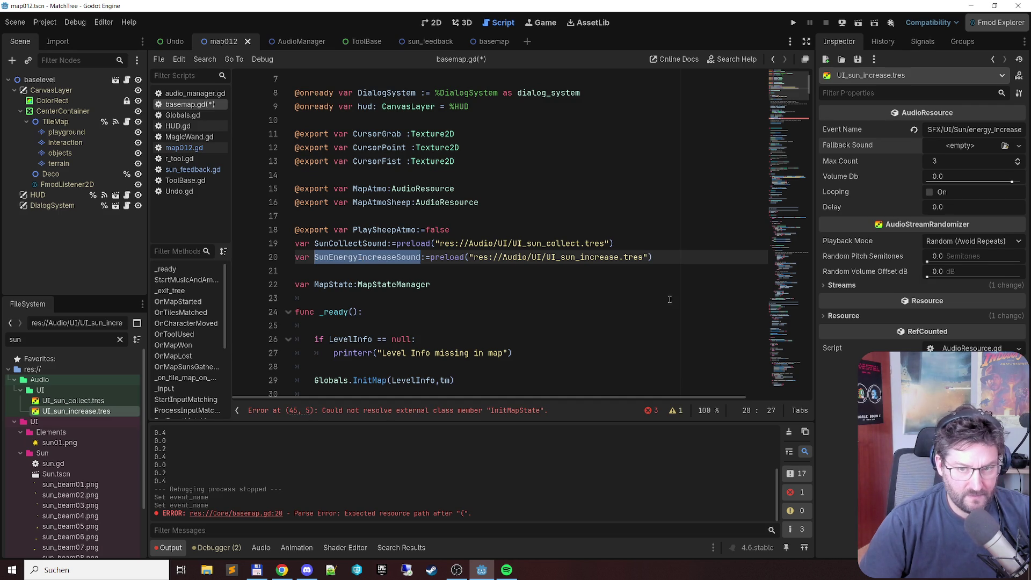
pyautogui.moveTo(787, 367); pyautogui.dragTo(797, 416)
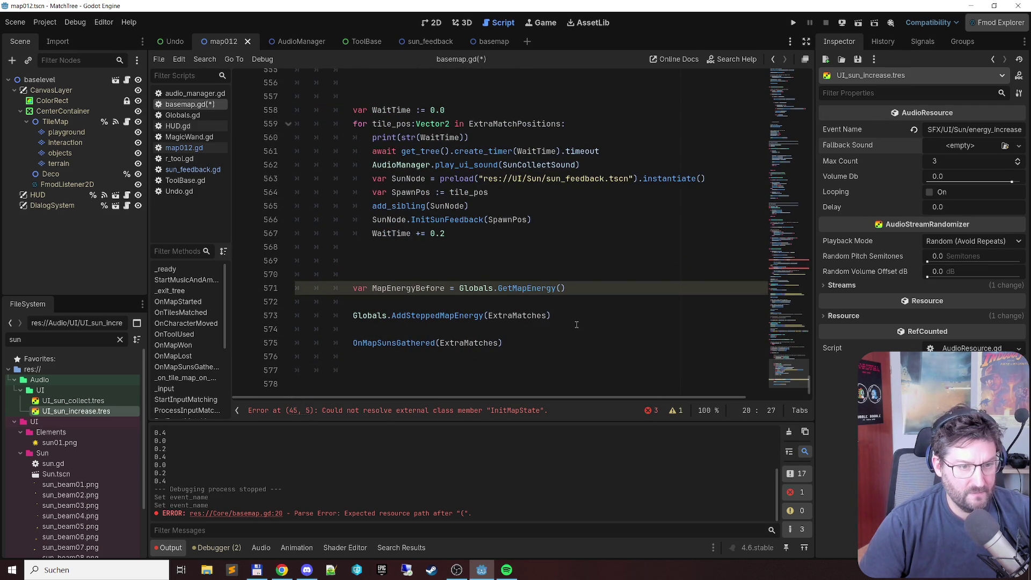
# Step: Wrap AddSteppedMapEnergy in an if against MapEnergyBefore that plays SunEnergyIncreaseSound
pyautogui.click(591, 316)
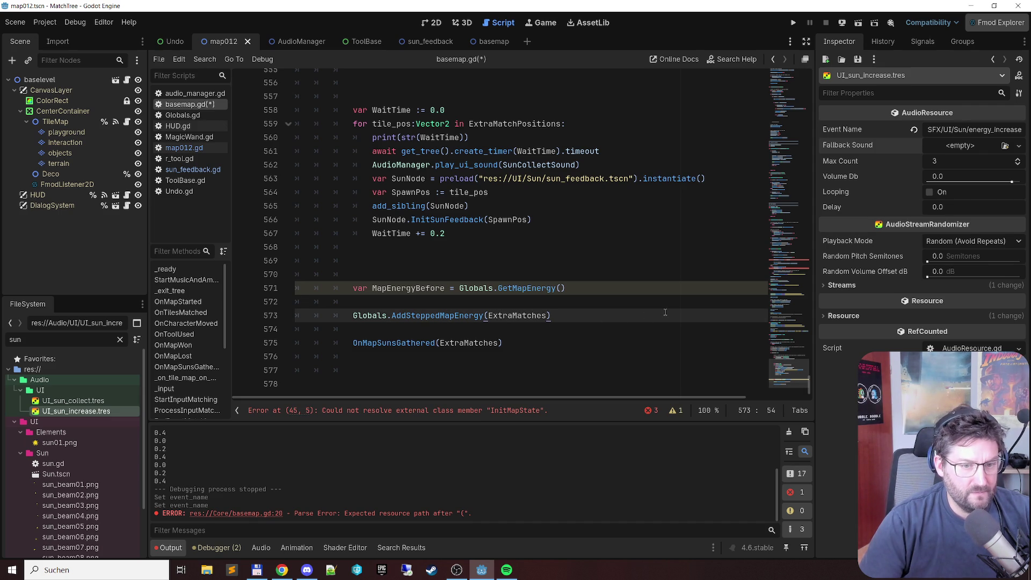
pyautogui.press('Return')
pyautogui.press('Return')
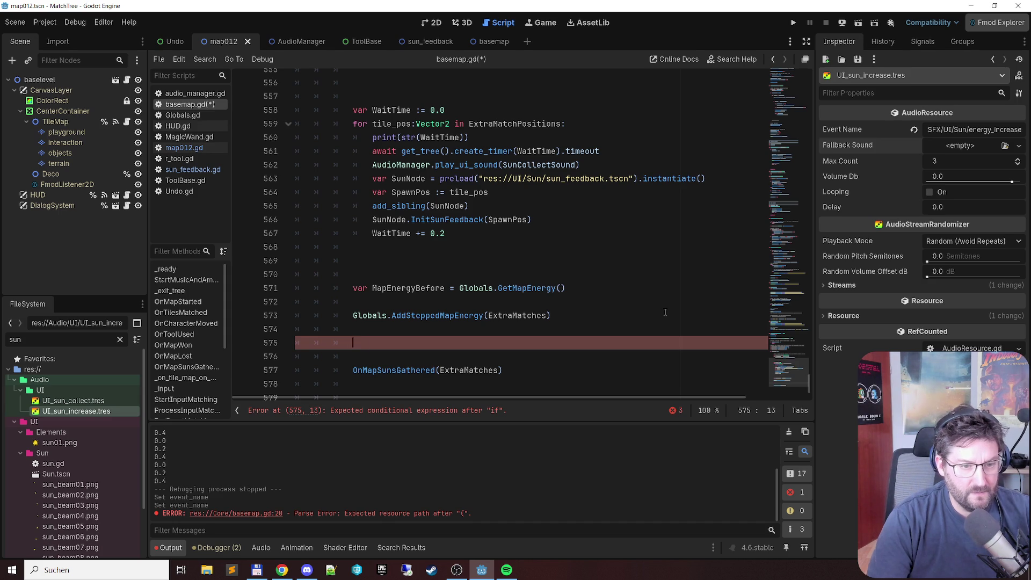
pyautogui.press('Up')
pyautogui.press('Up')
pyautogui.write('if')
pyautogui.press('End')
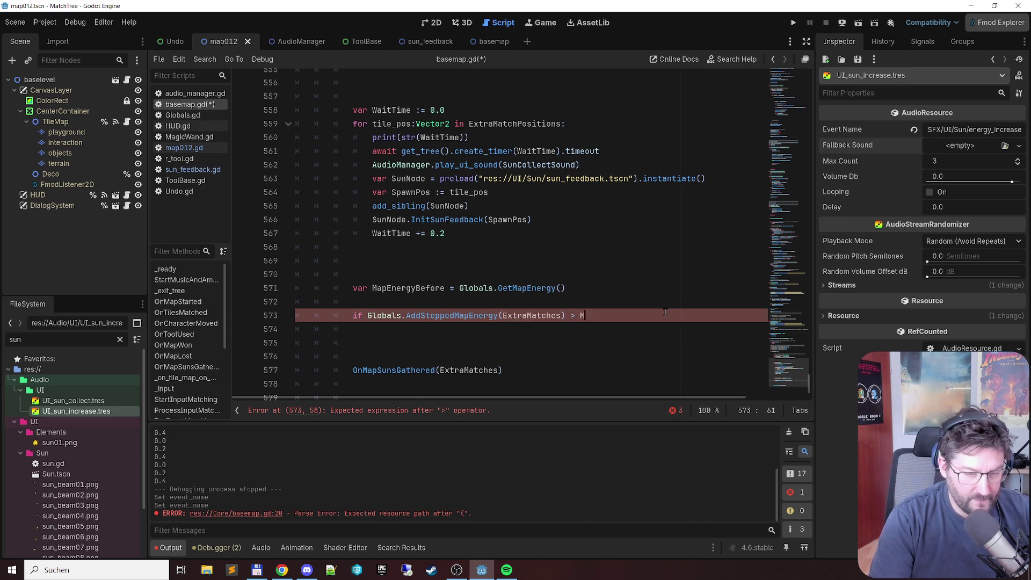
pyautogui.write('ap')
pyautogui.press('Down')
pyautogui.press('Down')
pyautogui.press('Return')
pyautogui.press('Return')
pyautogui.hotkey('ctrl', 'v')
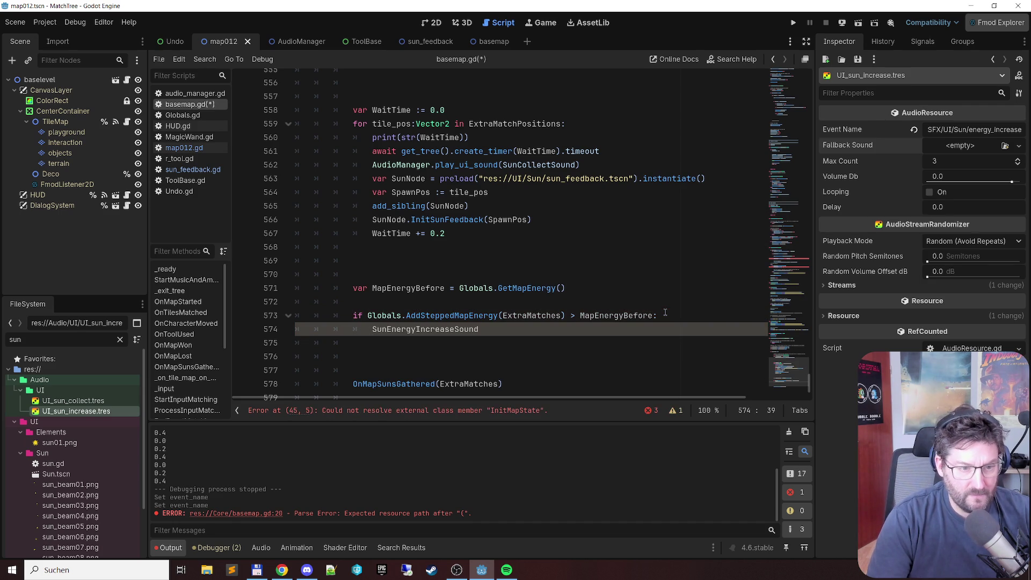
# Step: Open the AddSteppedMapEnergy definition in Globals.gd from its call in basemap.gd
pyautogui.click(644, 167)
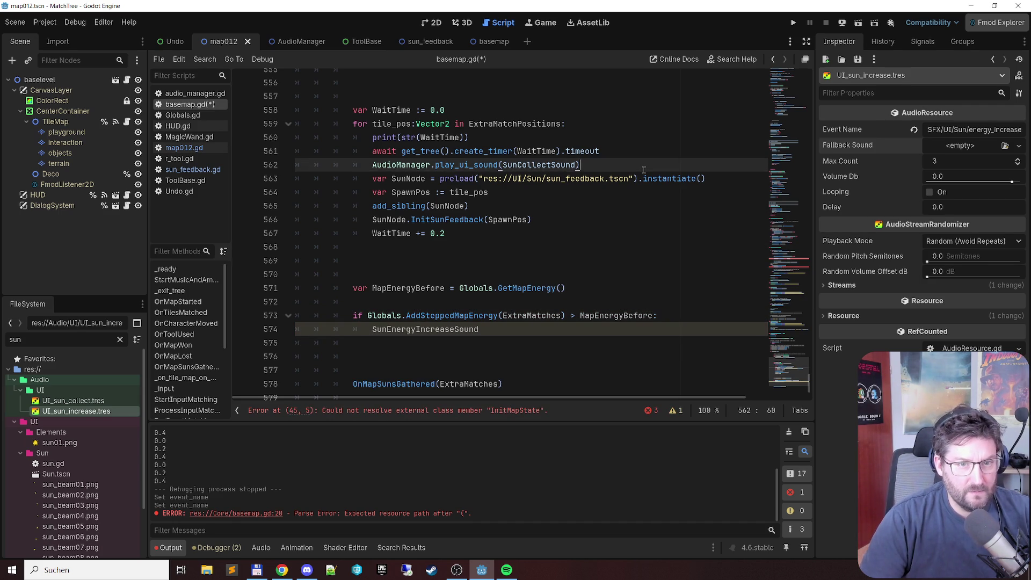
pyautogui.press('Down')
pyautogui.press('Down')
pyautogui.press('Down')
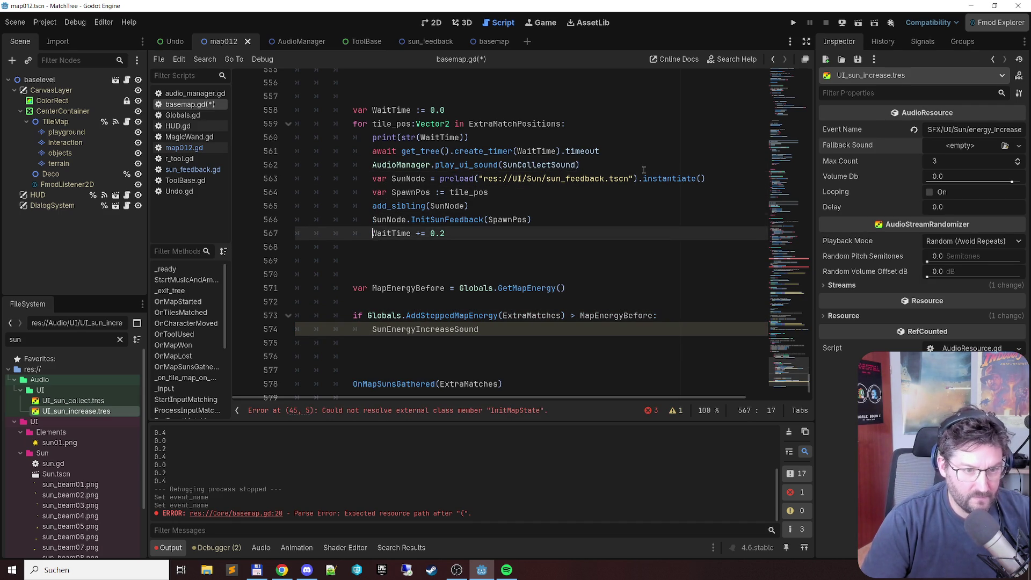
pyautogui.press('Down')
pyautogui.press('Down')
pyautogui.press('Down')
pyautogui.hotkey('alt', 'Left')
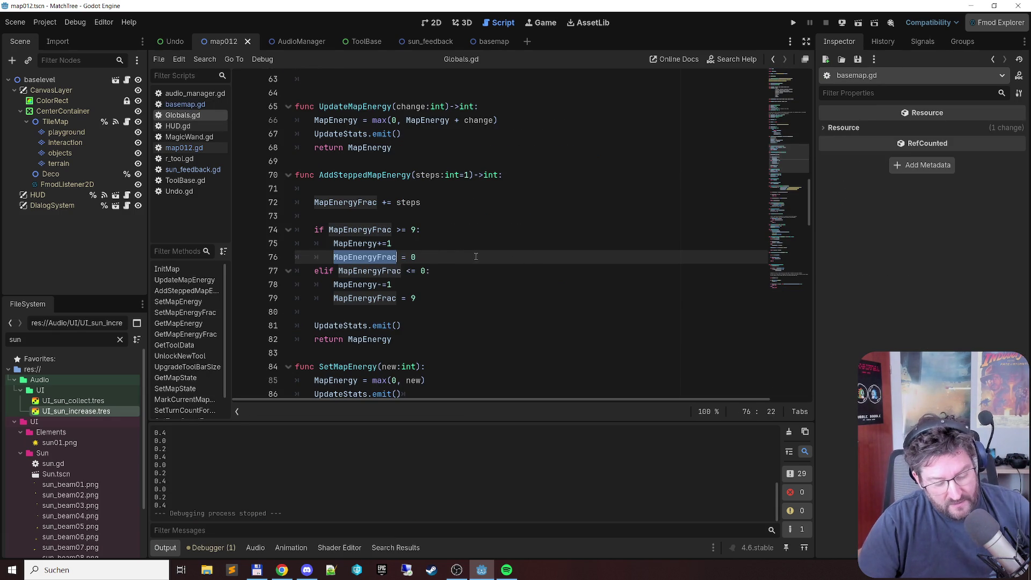
# Step: Change line 76 to MapEnergyFrac = MapEnergyFrac - 9, save Globals.gd, and run the game
pyautogui.click(443, 258)
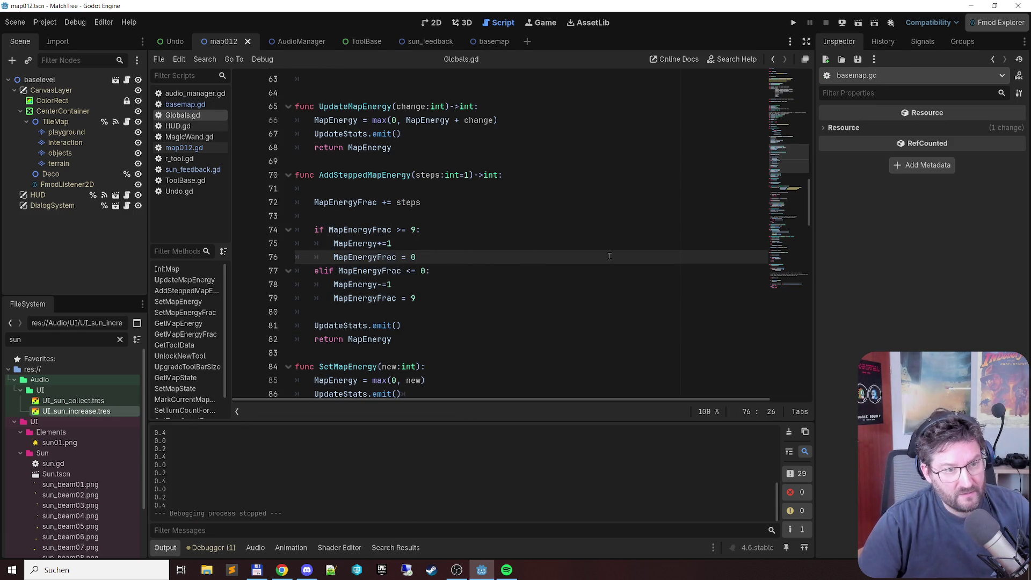
pyautogui.write('MapEnergyFrac')
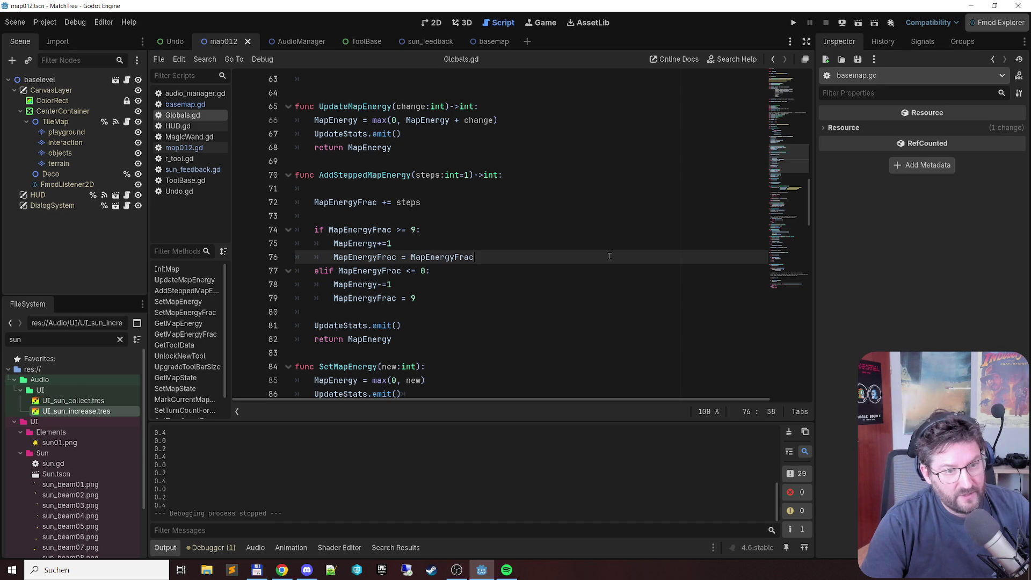
pyautogui.write(' -9')
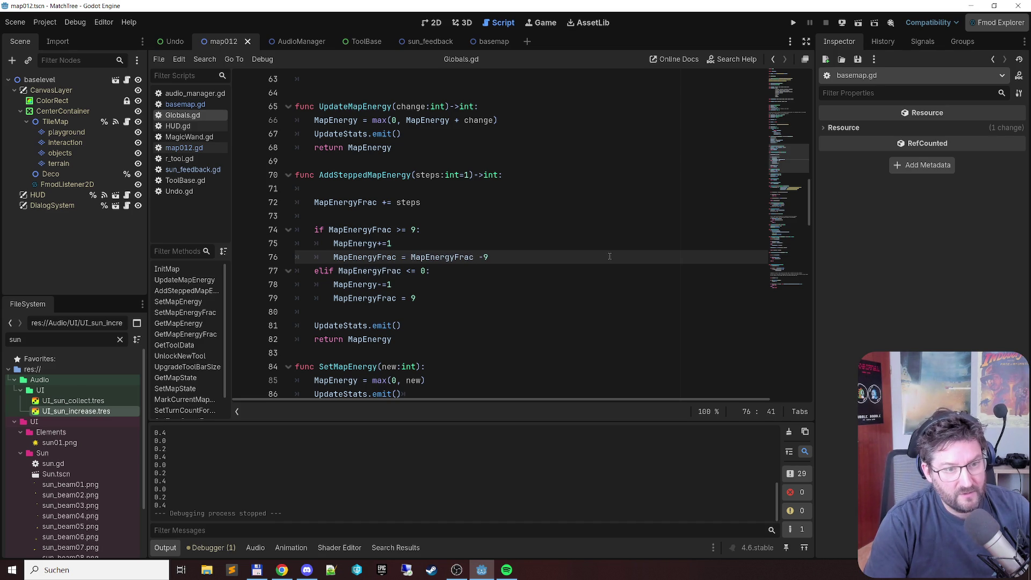
pyautogui.press('Left')
pyautogui.hotkey('ctrl', 's')
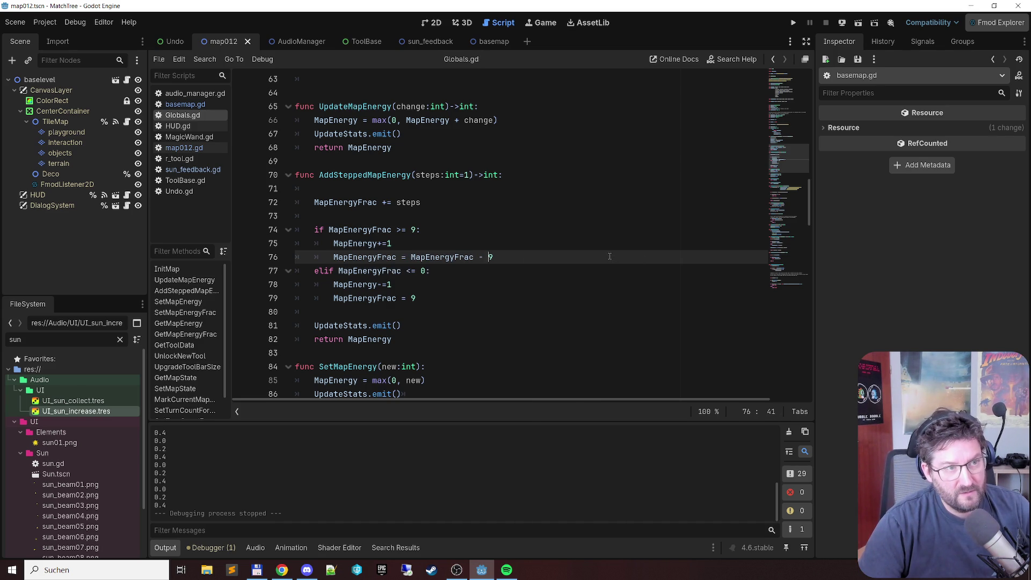
pyautogui.press('F5')
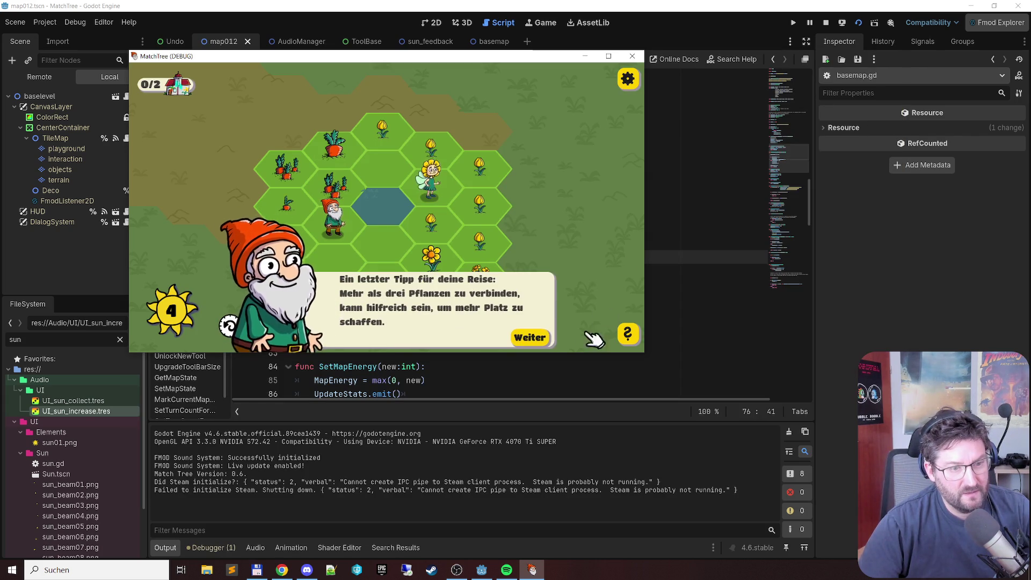
# Step: Dismiss the gnome's tips, chain yellow tulips into a sun, play a turn, and undo once
pyautogui.click(537, 335)
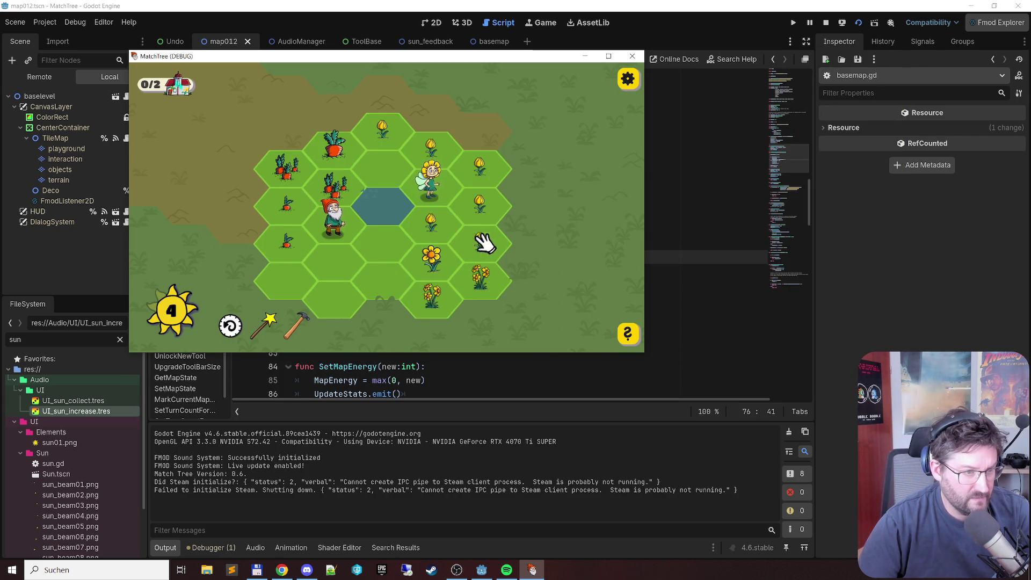
pyautogui.moveTo(391, 137)
pyautogui.mouseDown()
pyautogui.moveTo(426, 172)
pyautogui.moveTo(432, 223)
pyautogui.mouseUp()
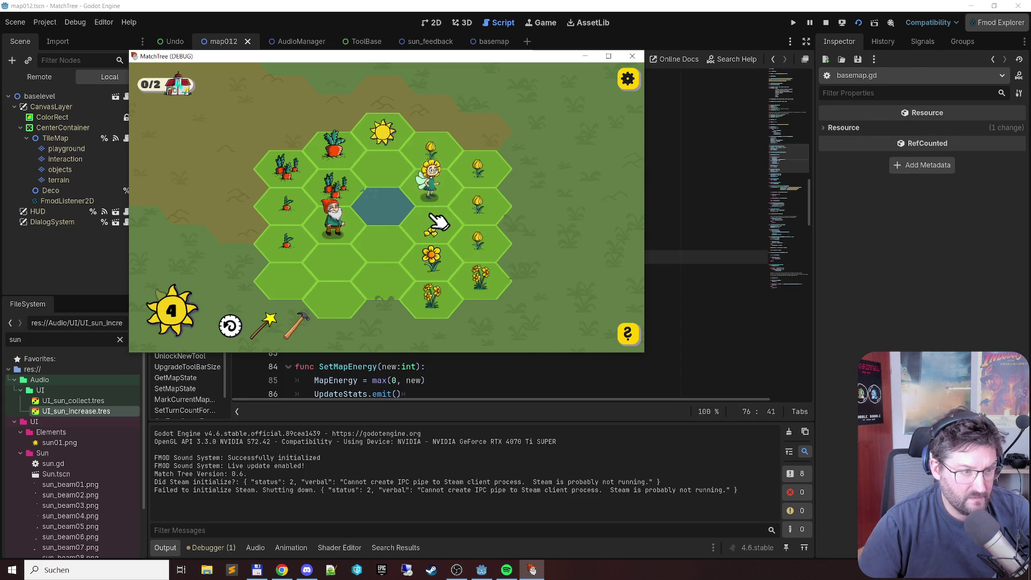
pyautogui.click(531, 337)
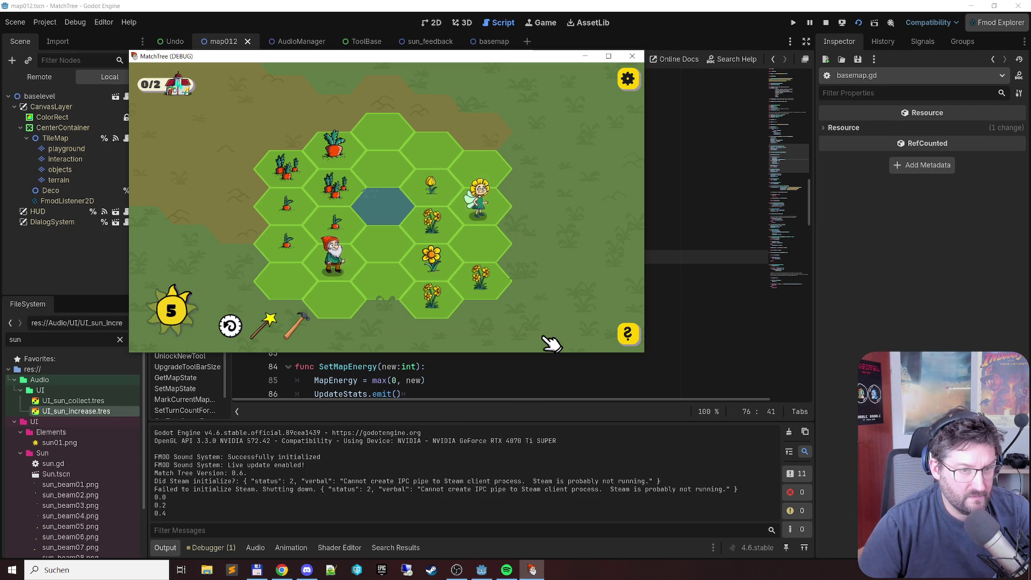
pyautogui.click(231, 326)
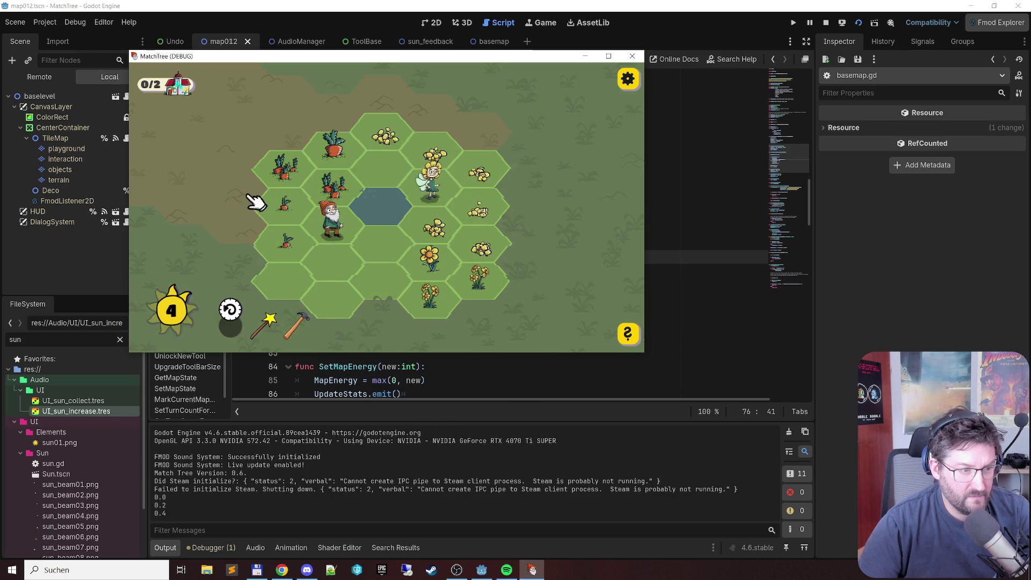
pyautogui.moveTo(385, 128); pyautogui.dragTo(413, 202)
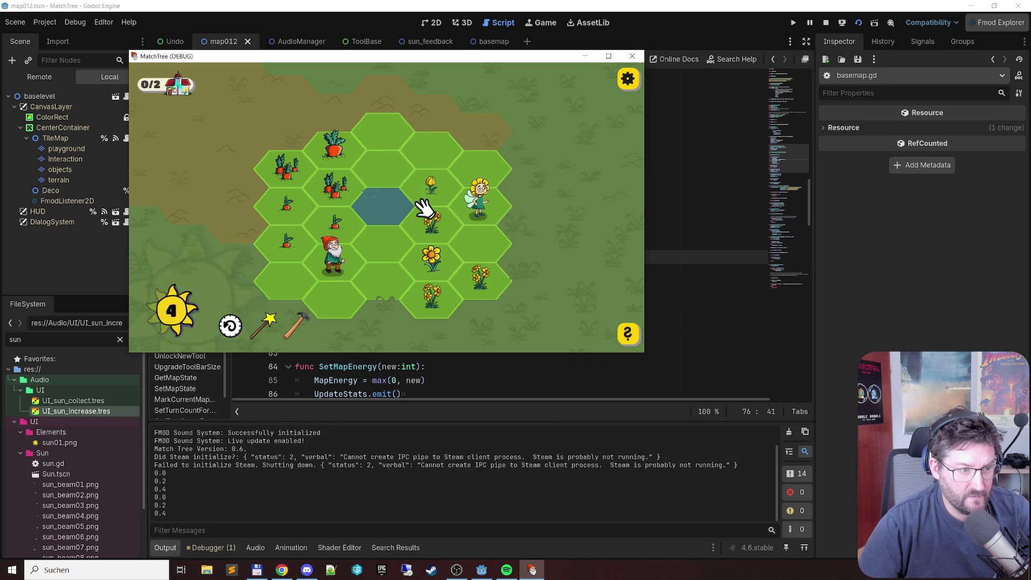
pyautogui.click(230, 325)
pyautogui.moveTo(395, 129)
pyautogui.mouseDown()
pyautogui.moveTo(483, 202)
pyautogui.moveTo(432, 218)
pyautogui.mouseUp()
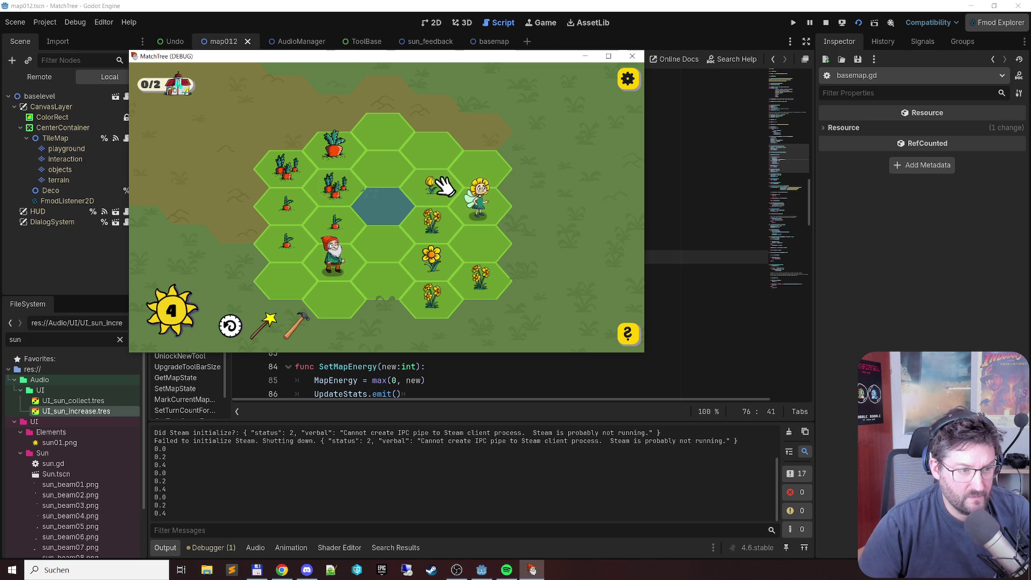
# Step: Play several turns, spending suns and turning tulips into new suns for energy
pyautogui.click(478, 207)
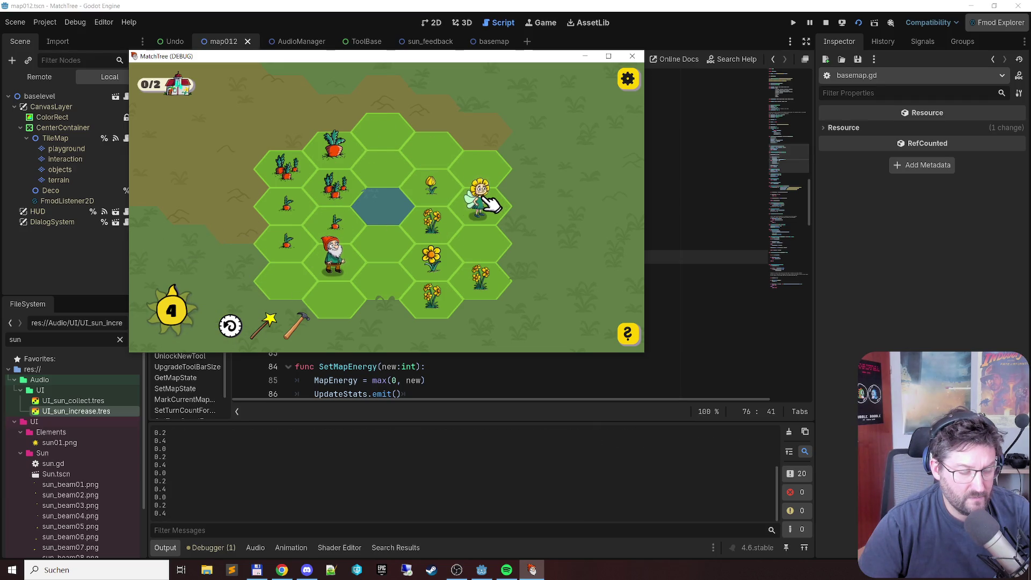
pyautogui.click(230, 326)
pyautogui.click(479, 221)
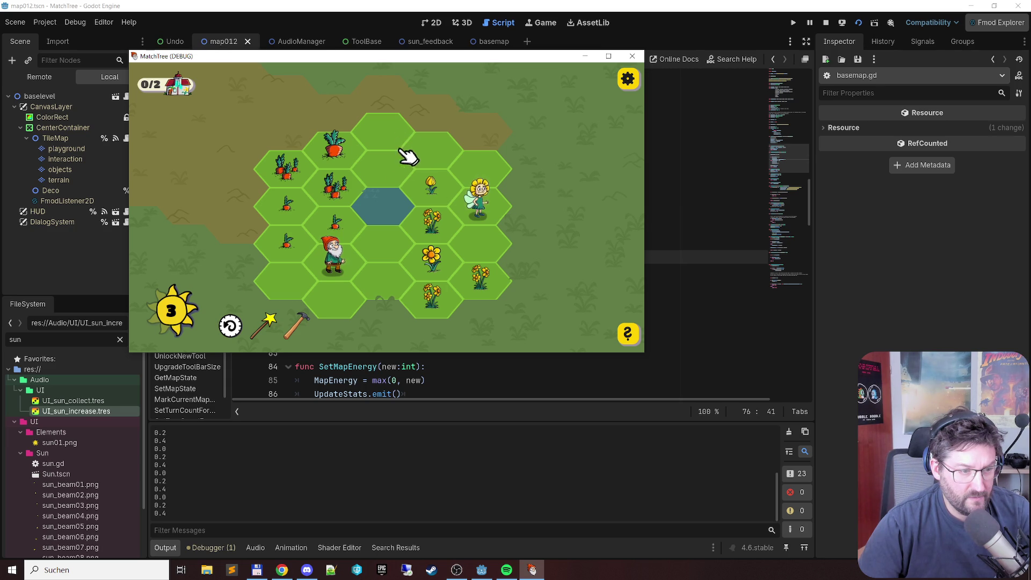
pyautogui.click(230, 326)
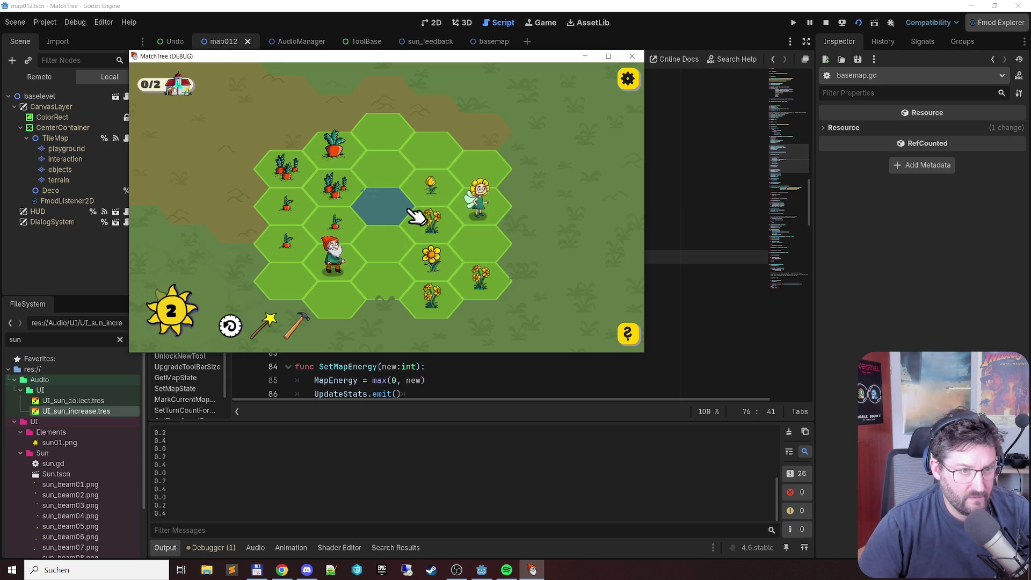
pyautogui.click(230, 326)
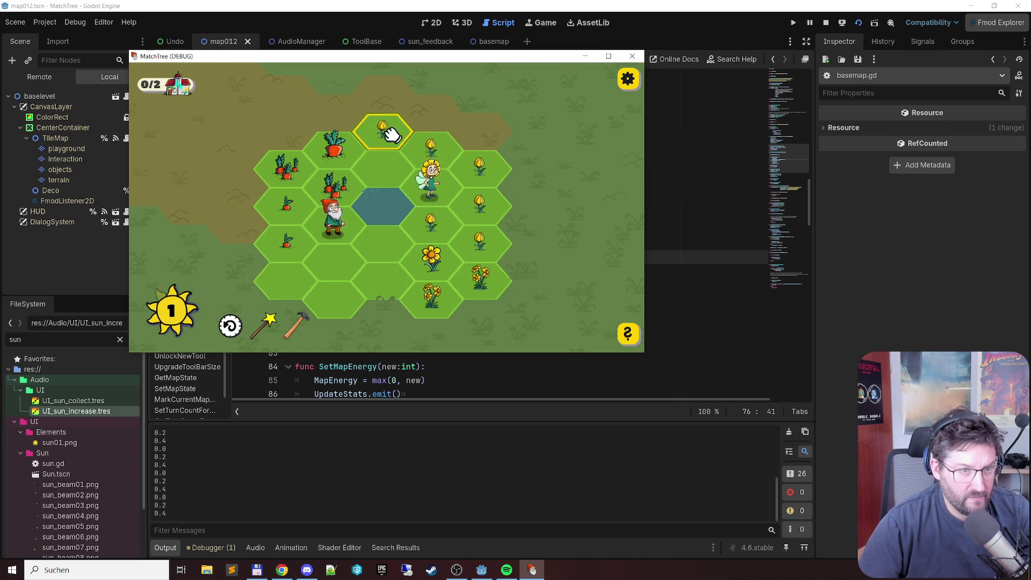
pyautogui.click(488, 196)
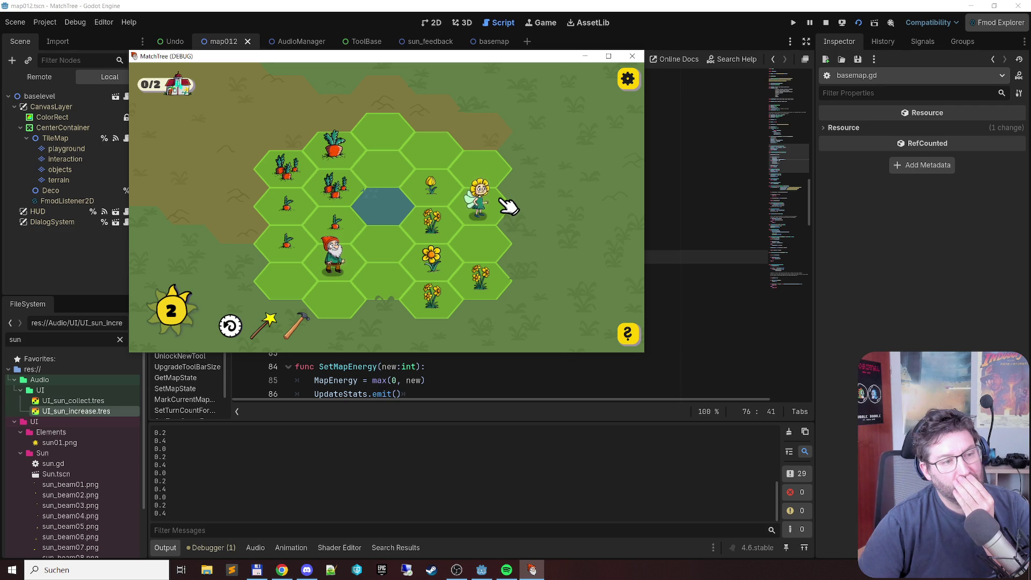
pyautogui.click(230, 326)
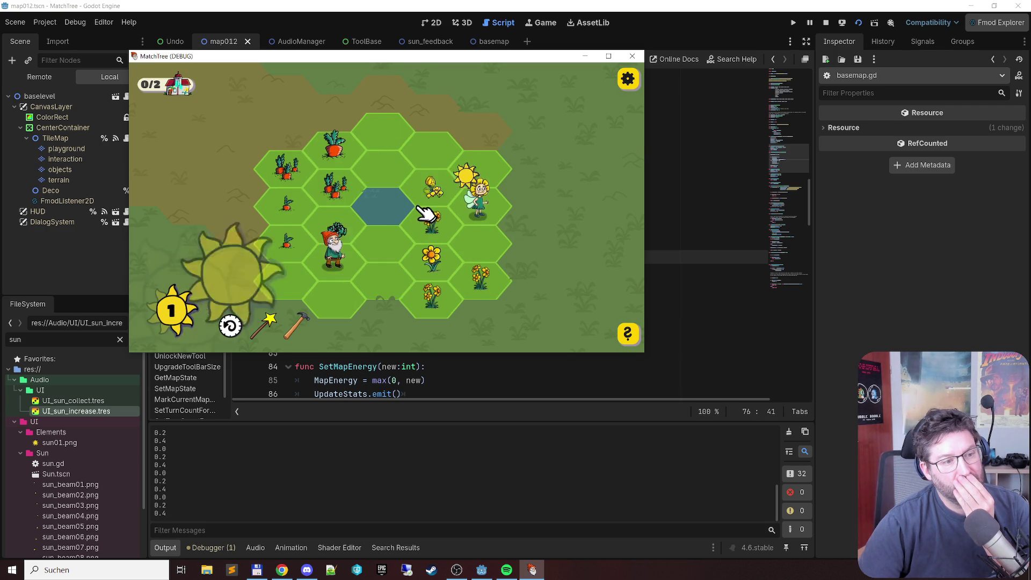
pyautogui.click(230, 326)
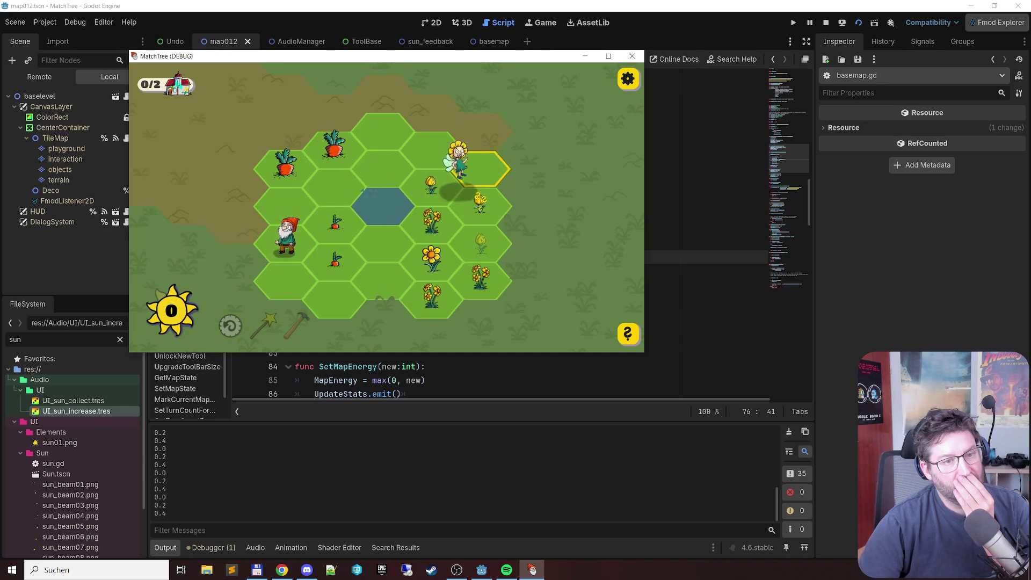
# Step: Earn and spend one more sun by merging flowers, then close the running game
pyautogui.click(486, 203)
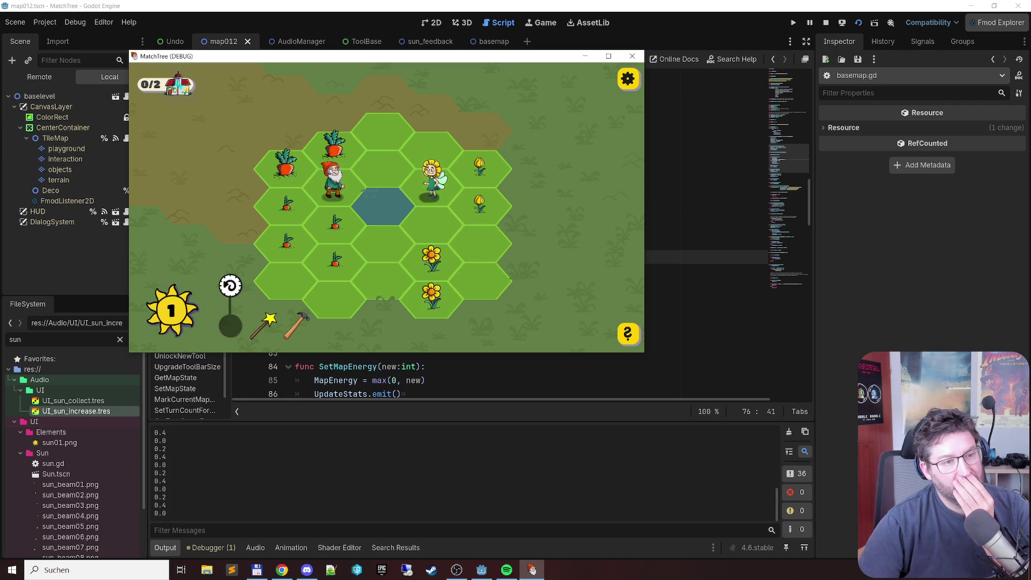
pyautogui.click(230, 325)
pyautogui.click(451, 231)
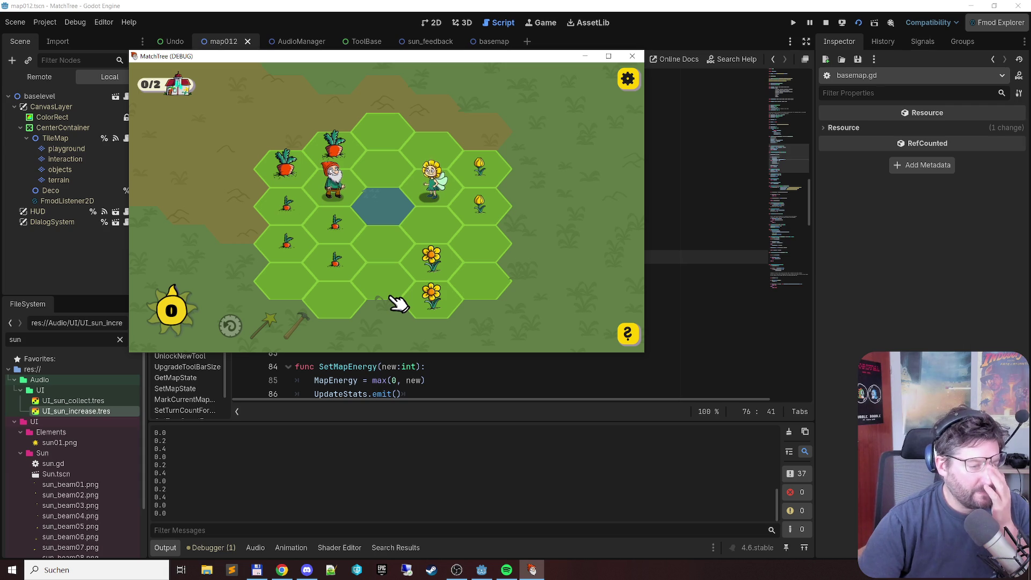
pyautogui.click(627, 59)
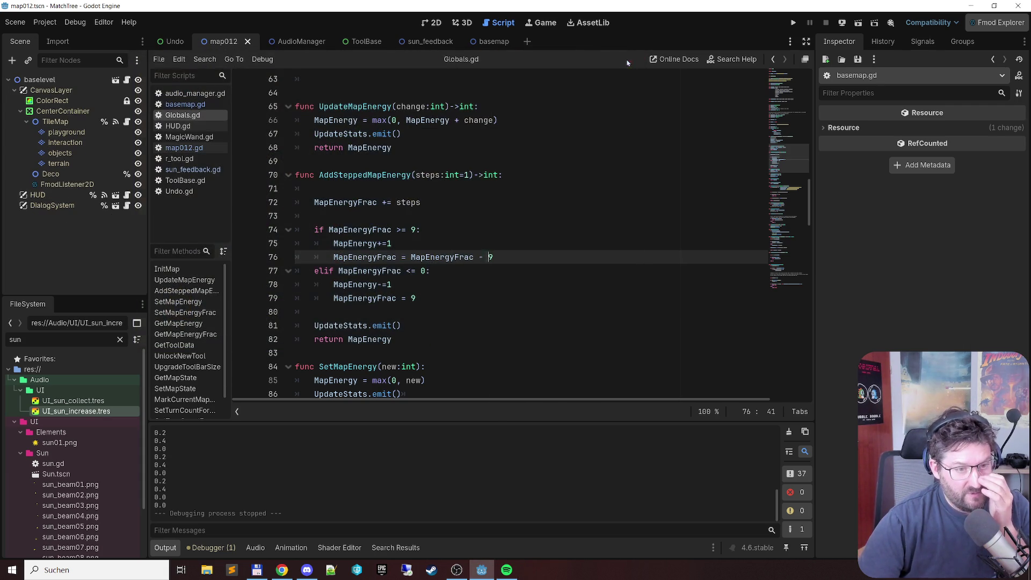
# Step: In basemap.gd, put SunCollectSound on empty line 569 after the spawn loop
pyautogui.click(185, 104)
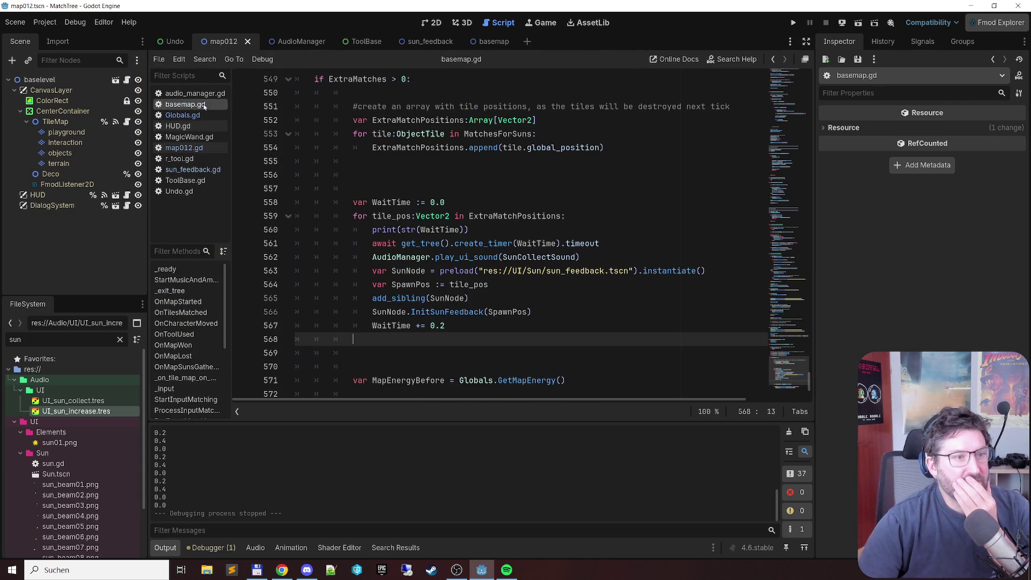
pyautogui.click(576, 257)
pyautogui.scroll(-1, 739, 242)
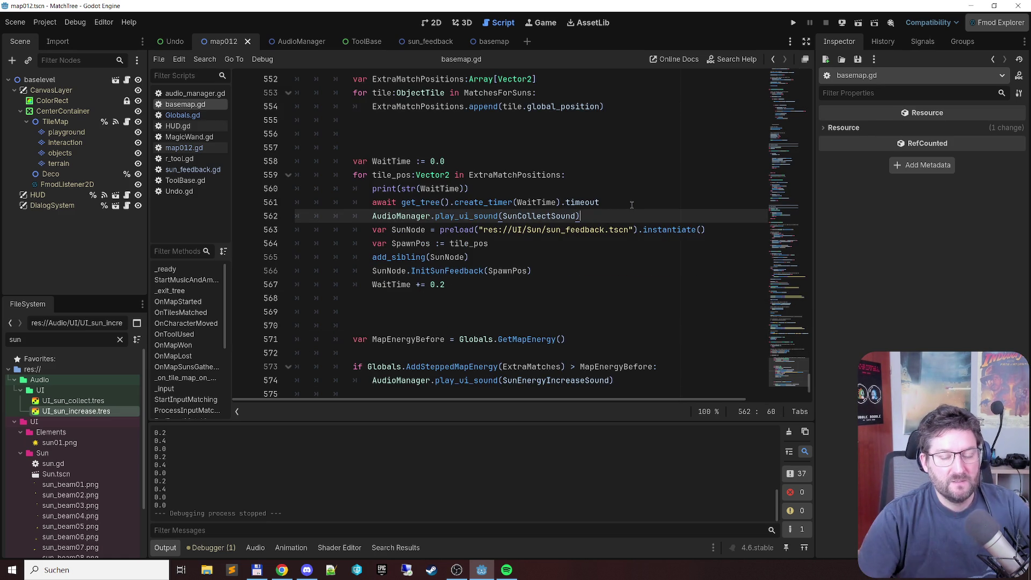
pyautogui.hotkey('ctrl', 'shift', 'Left')
pyautogui.hotkey('ctrl', 'c')
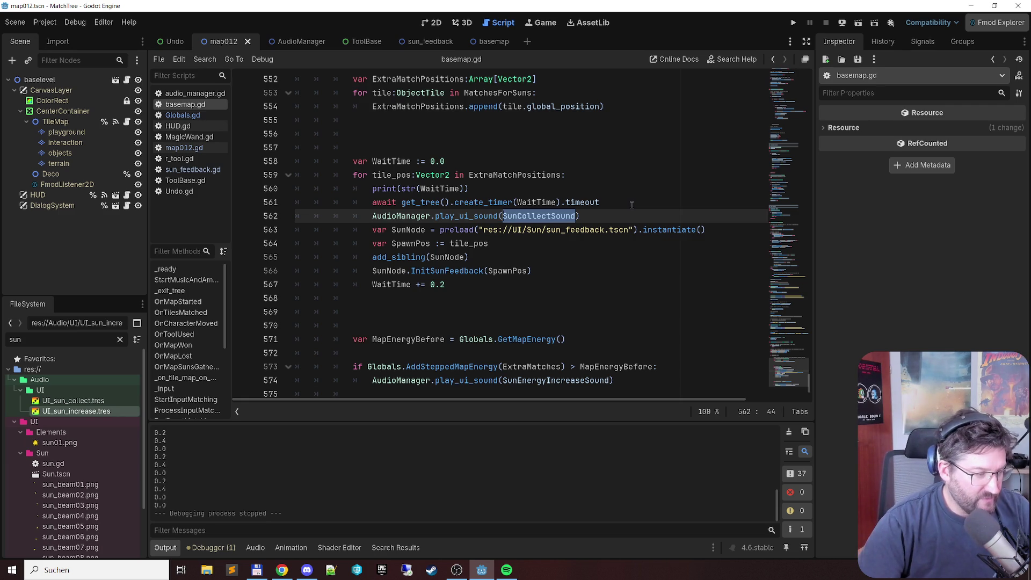
pyautogui.press('Down')
pyautogui.press('Down')
pyautogui.press('Down')
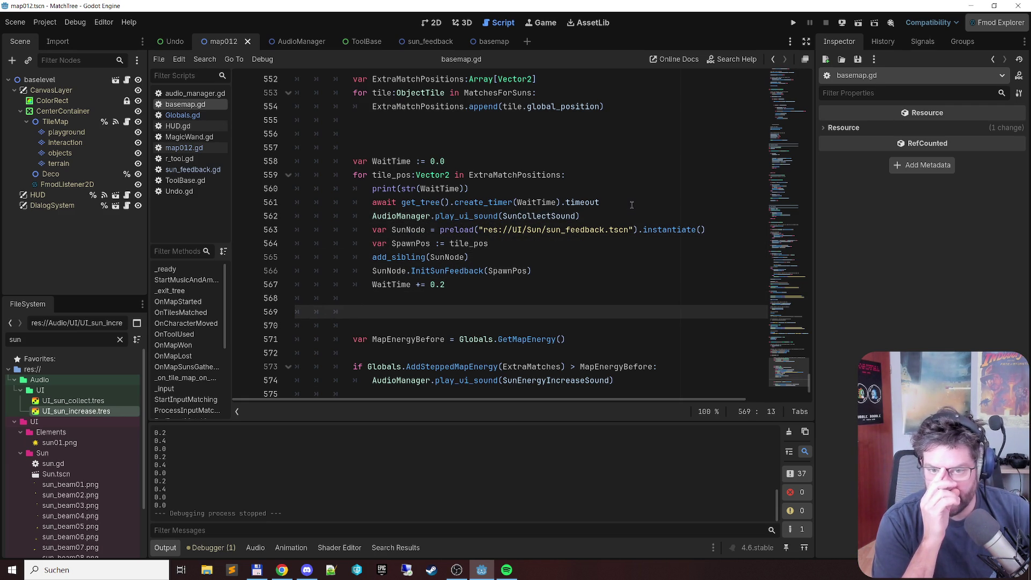
pyautogui.hotkey('ctrl', 'v')
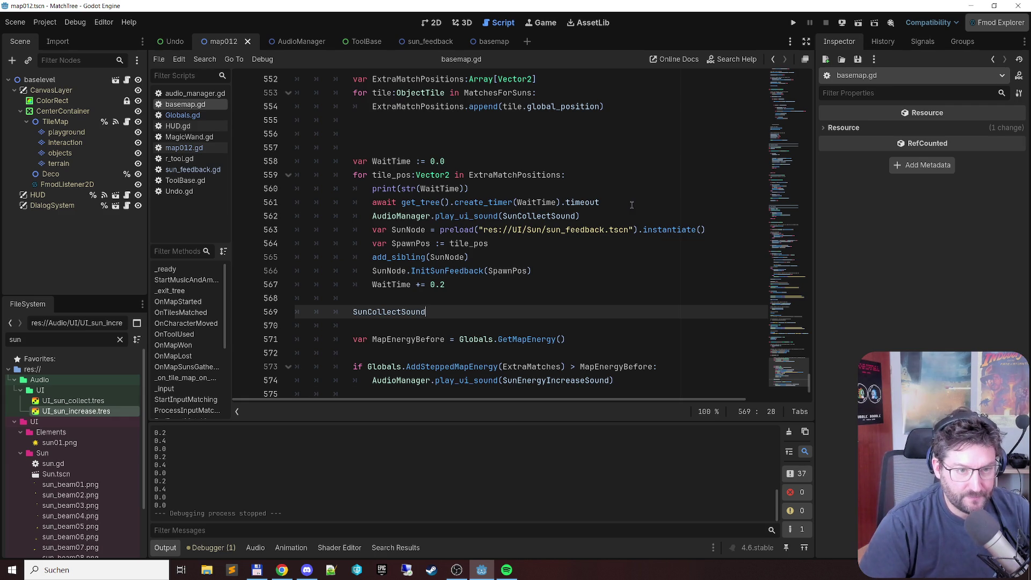
pyautogui.press('Return')
pyautogui.write('Aud')
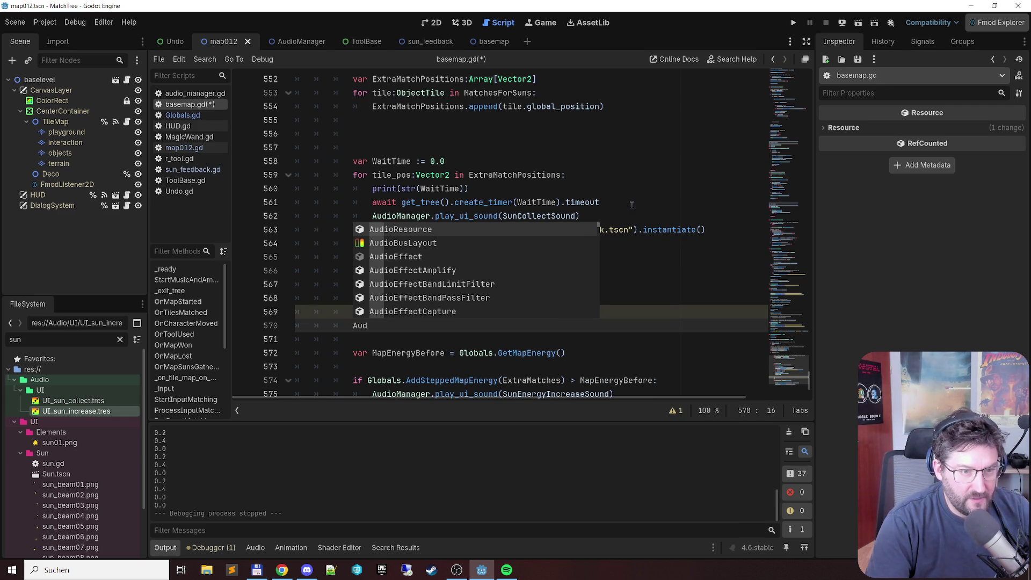
# Step: Write AudioManager.end_ui_sound(SunCollectSound) after the loop, moving the name into the argument
pyautogui.write('io')
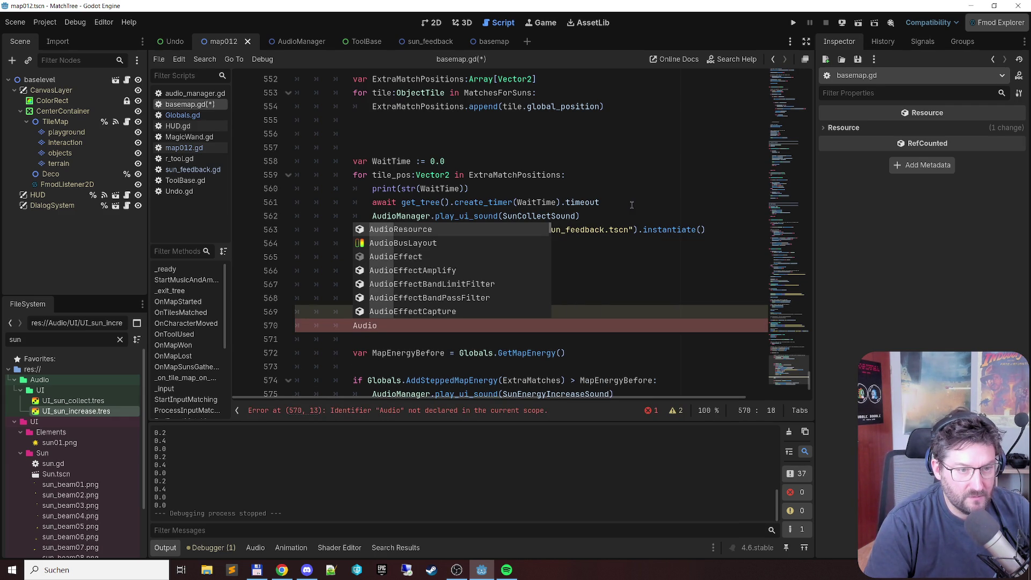
pyautogui.write('M')
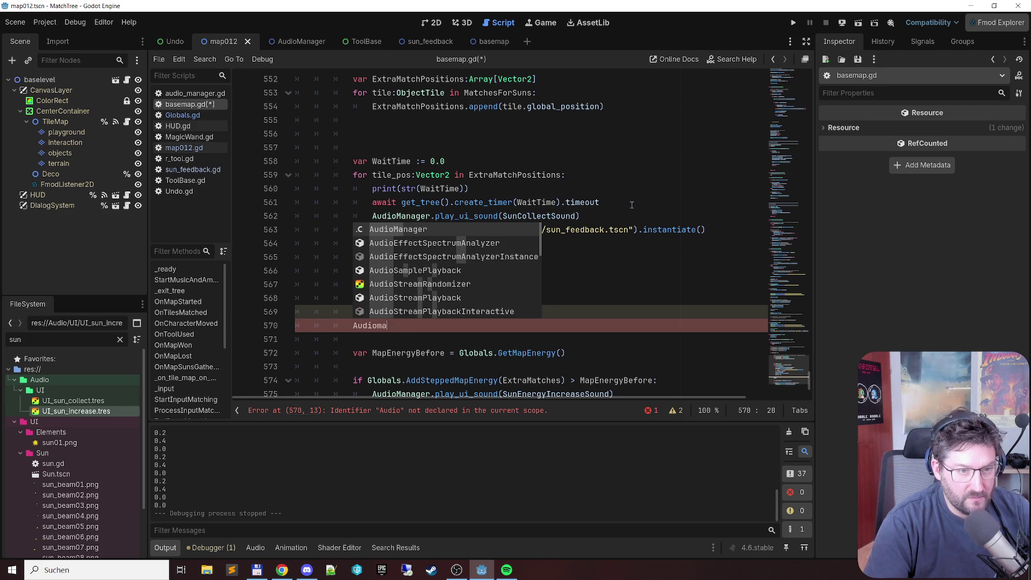
pyautogui.press('Return')
pyautogui.write('.end')
pyautogui.press('Return')
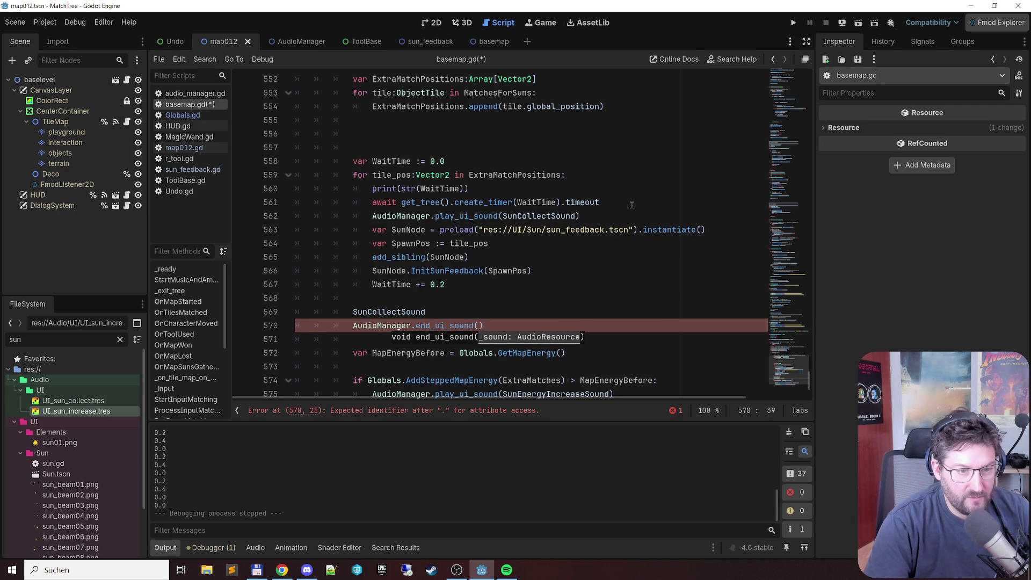
pyautogui.press('Up')
pyautogui.hotkey('shift', 'Home')
pyautogui.hotkey('ctrl', 'x')
pyautogui.press('Down')
pyautogui.press('End')
pyautogui.press('Left')
pyautogui.hotkey('ctrl', 'v')
# Step: Remove the leftover empty line and save basemap.gd
pyautogui.press('Up')
pyautogui.press('BackSpace')
pyautogui.press('Up')
pyautogui.press('Up')
pyautogui.hotkey('ctrl', 's')
# Step: Add the comment 'play this only first time, then increase a parameter' above play_ui_sound, then relaunch MatchTree
pyautogui.press('Up')
pyautogui.press('Up')
pyautogui.press('Up')
pyautogui.press('Return')
pyautogui.press('Up')
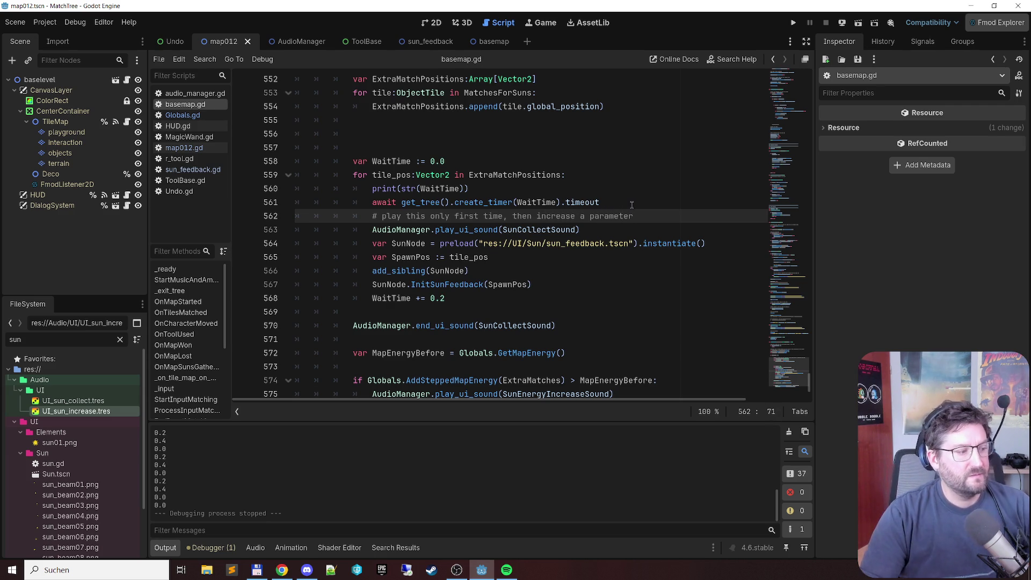
pyautogui.press('Down')
pyautogui.press('Down')
pyautogui.press('Down')
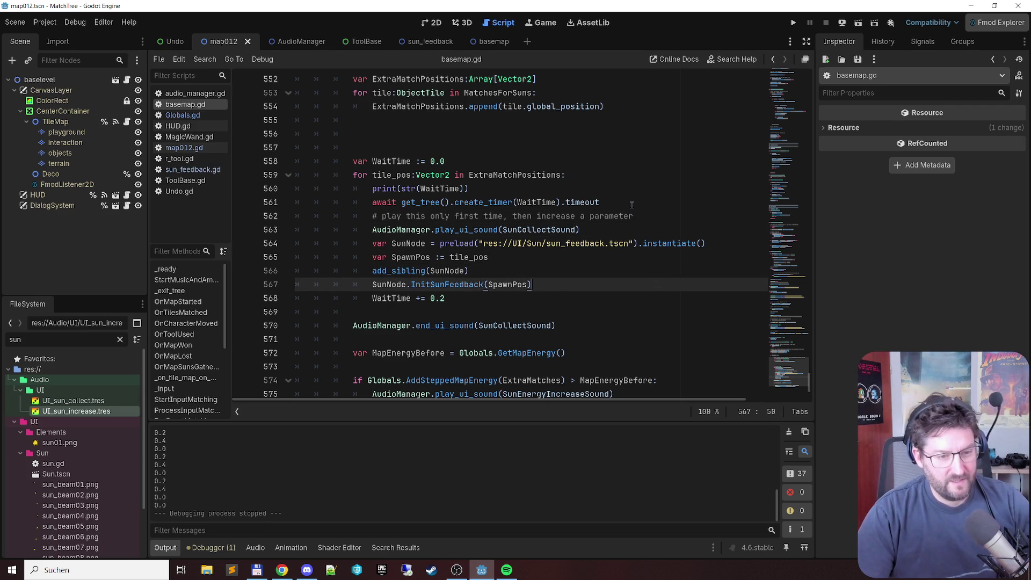
pyautogui.scroll(-3, 467, 210)
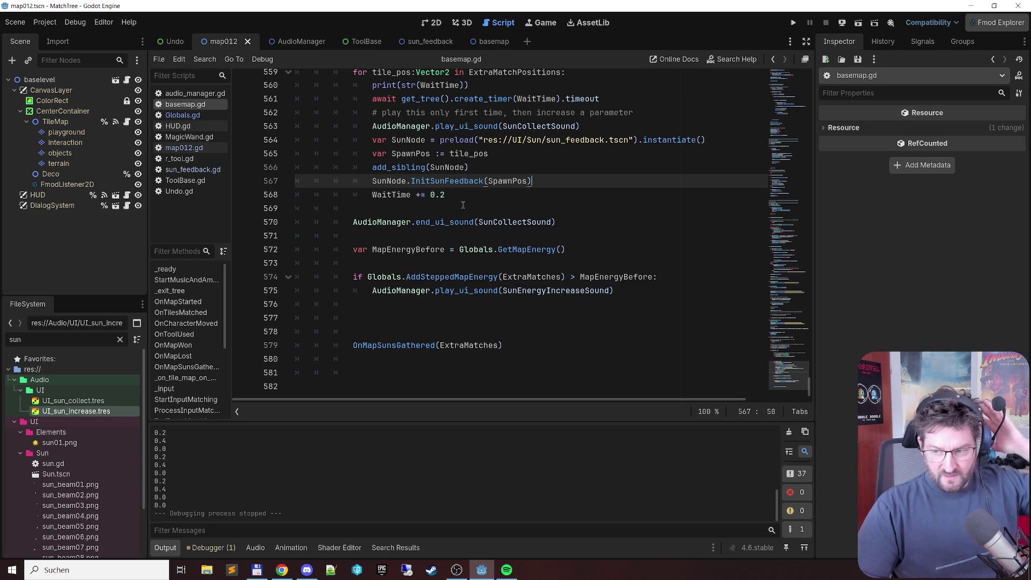
pyautogui.press('F6')
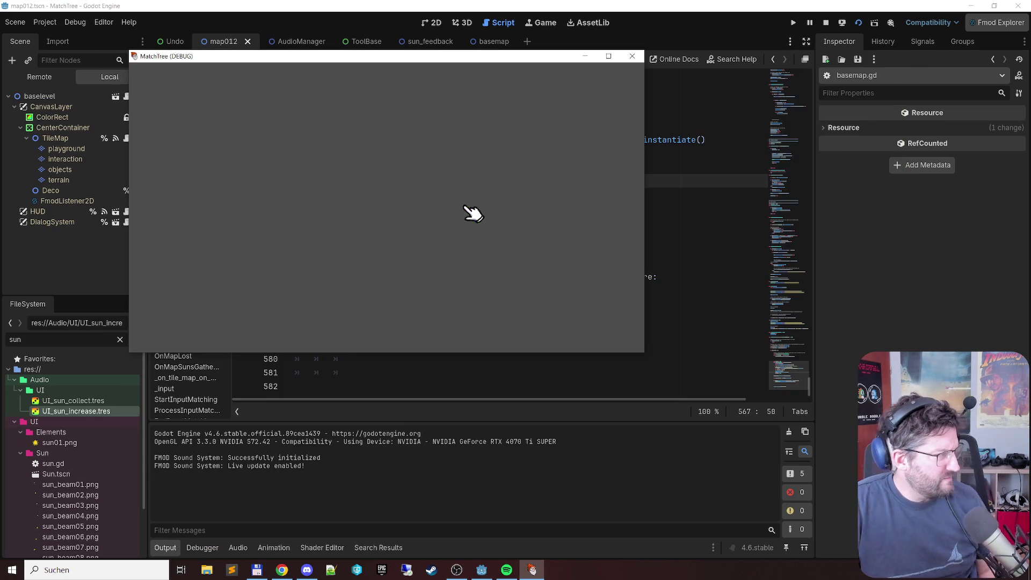
# Step: Dismiss the tips, chain the yellow tulips into a sun, then merge carrots and flowers
pyautogui.click(529, 333)
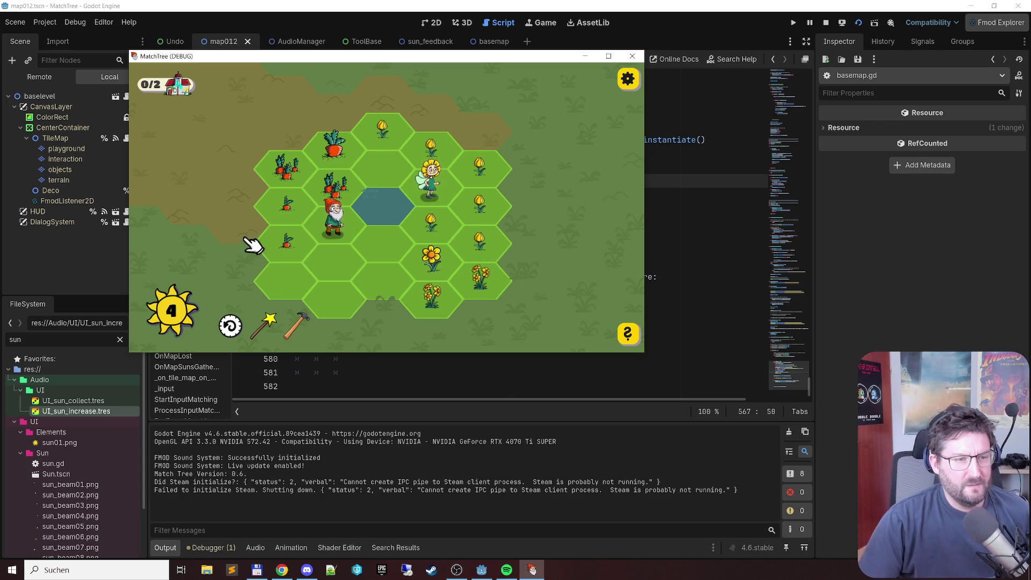
pyautogui.click(232, 326)
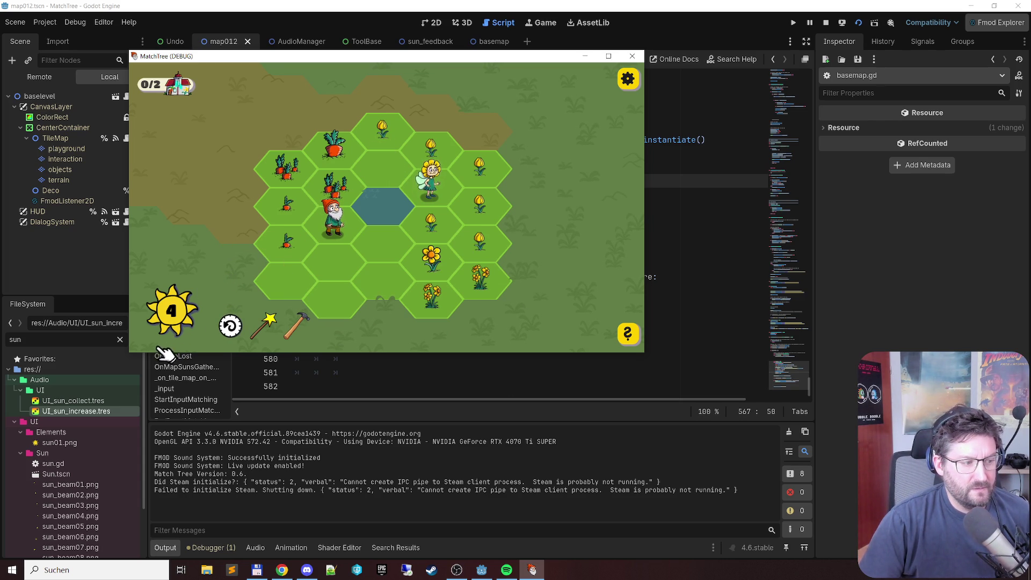
pyautogui.moveTo(214, 334); pyautogui.dragTo(231, 285)
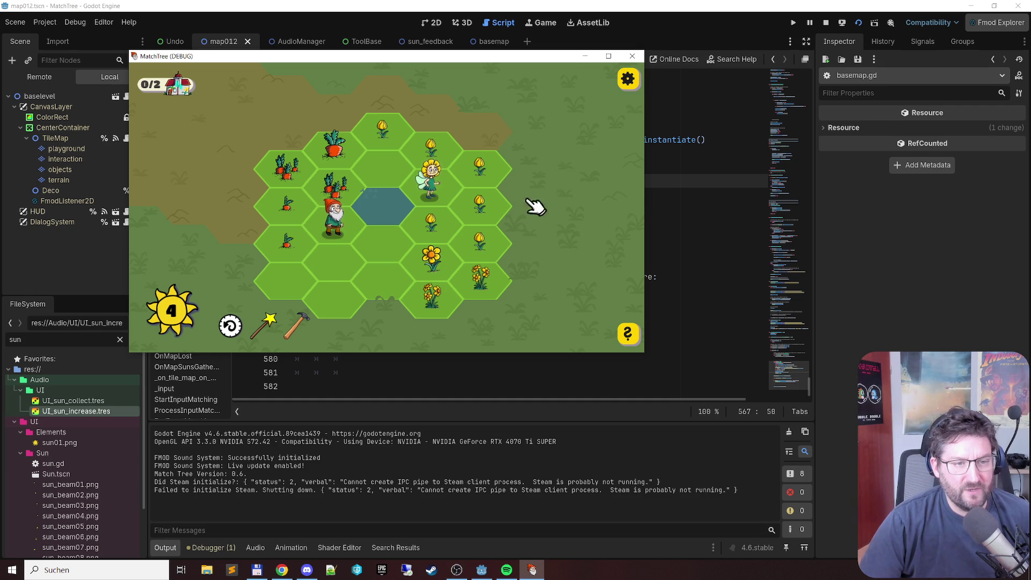
pyautogui.moveTo(384, 131)
pyautogui.mouseDown()
pyautogui.moveTo(486, 239)
pyautogui.moveTo(430, 220)
pyautogui.mouseUp()
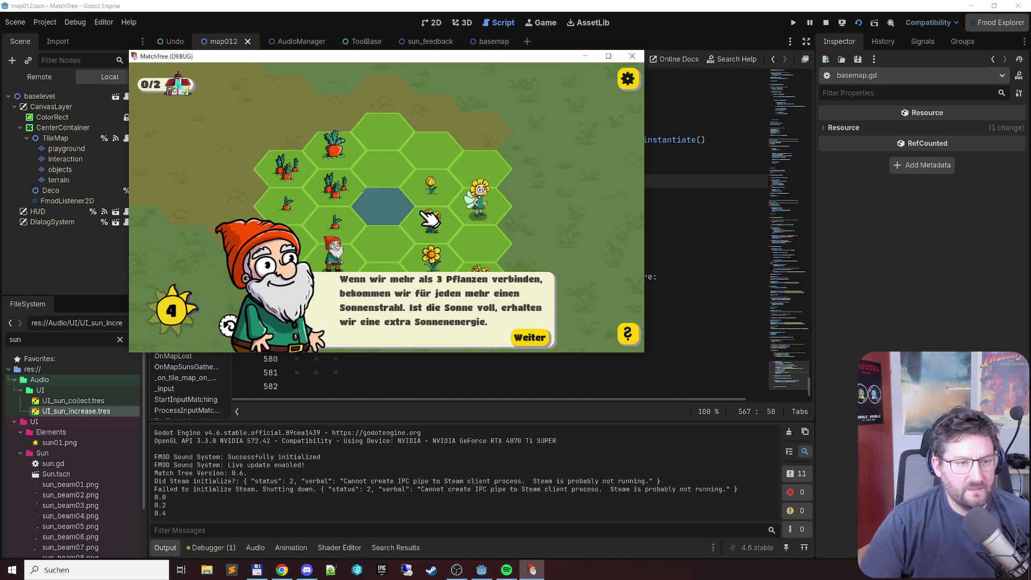
pyautogui.click(534, 338)
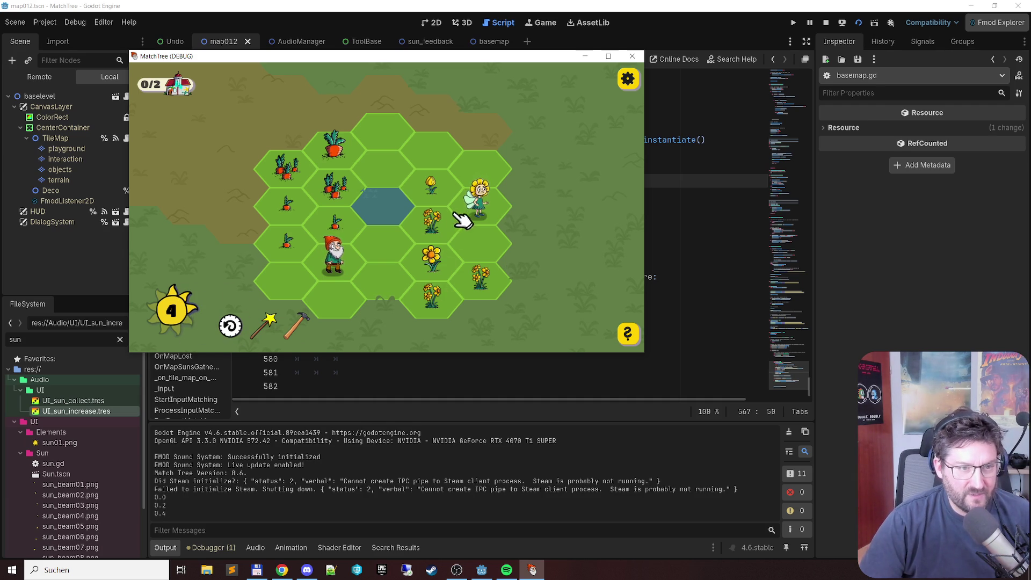
pyautogui.click(334, 221)
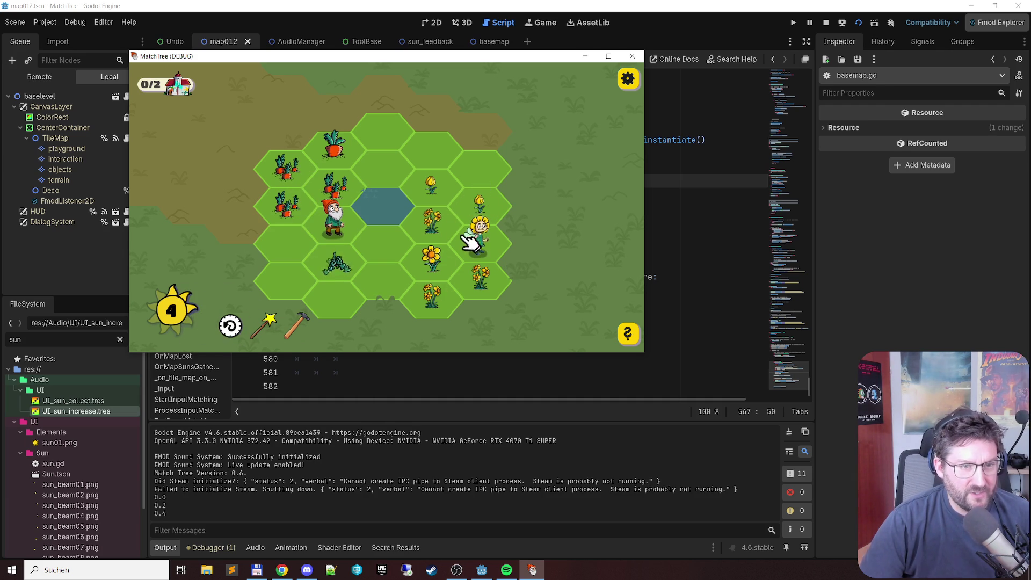
pyautogui.click(285, 167)
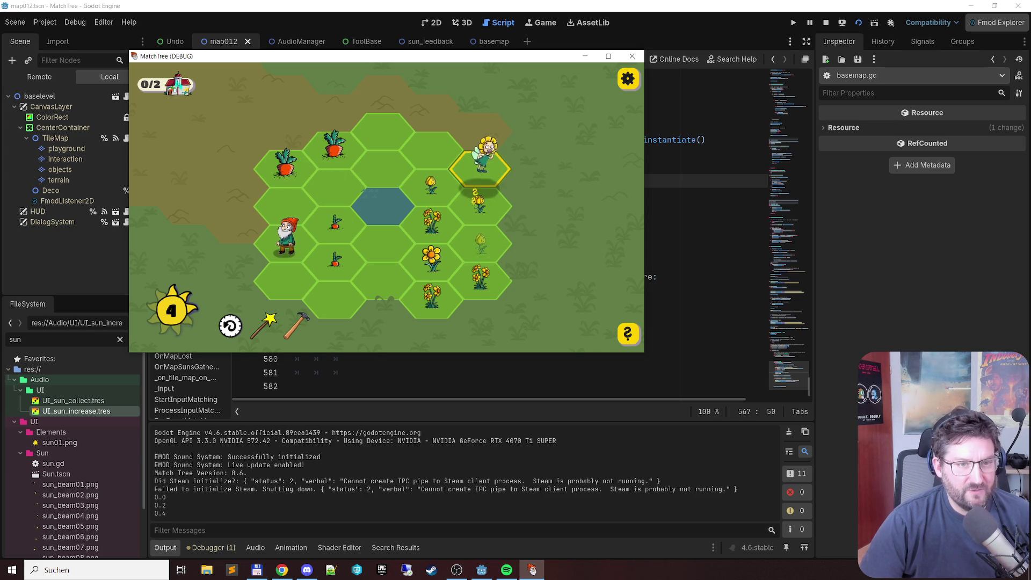
pyautogui.moveTo(431, 189)
pyautogui.mouseDown()
pyautogui.moveTo(483, 236)
pyautogui.moveTo(455, 290)
pyautogui.mouseUp()
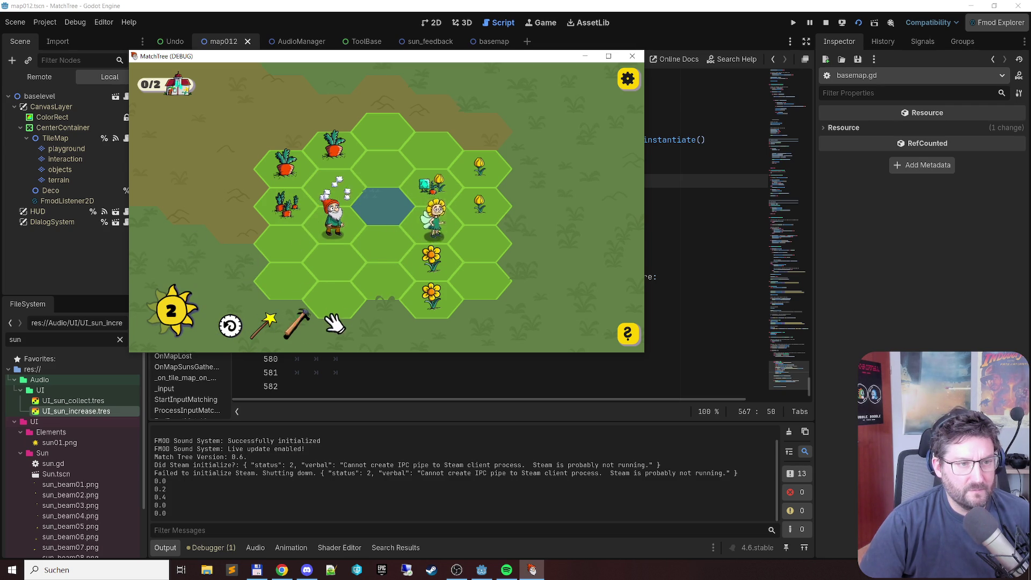
# Step: Spend a sun clearing a tulip, merging tulips into clusters and a sunflower
pyautogui.click(421, 219)
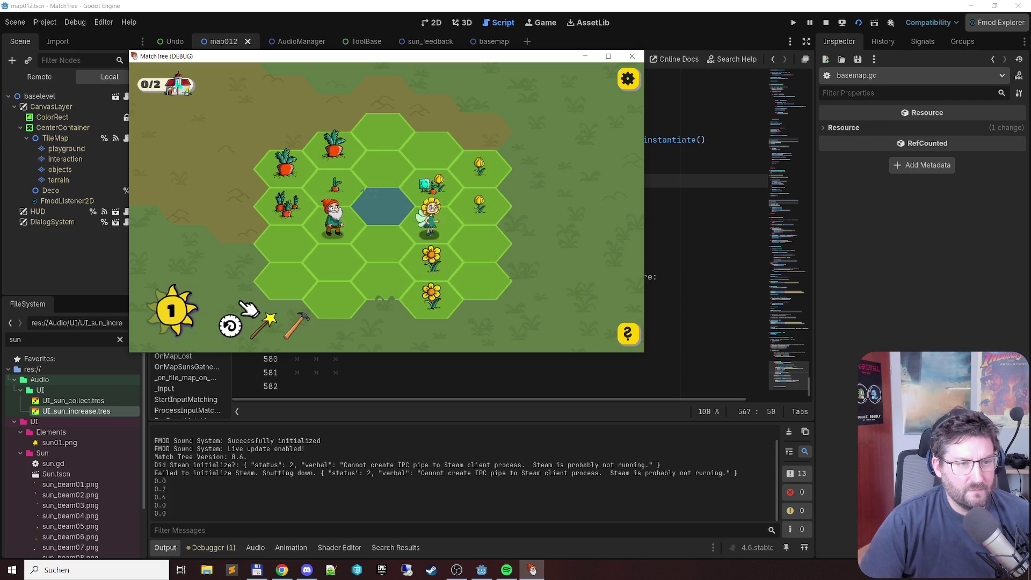
pyautogui.click(446, 226)
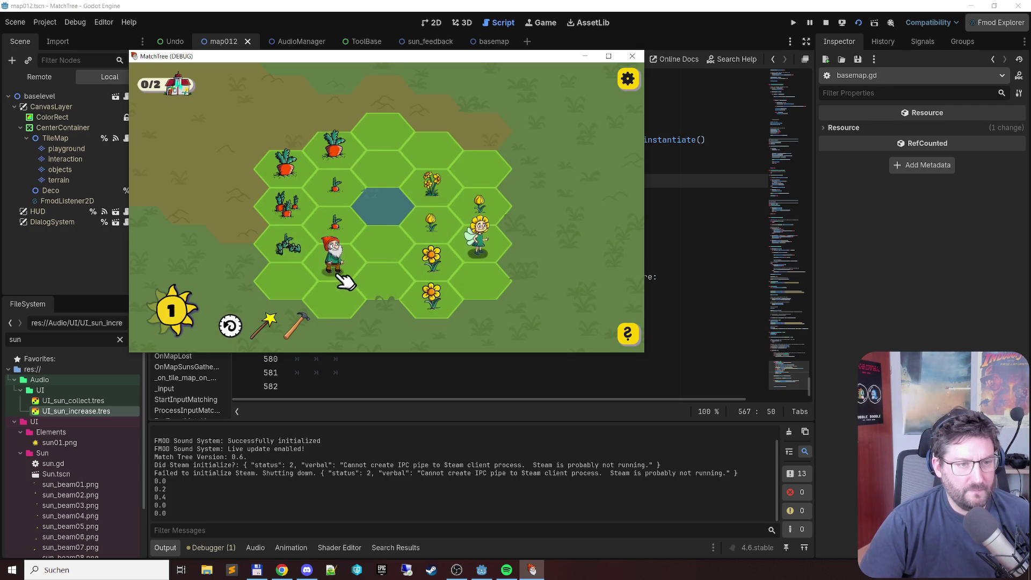
pyautogui.click(484, 253)
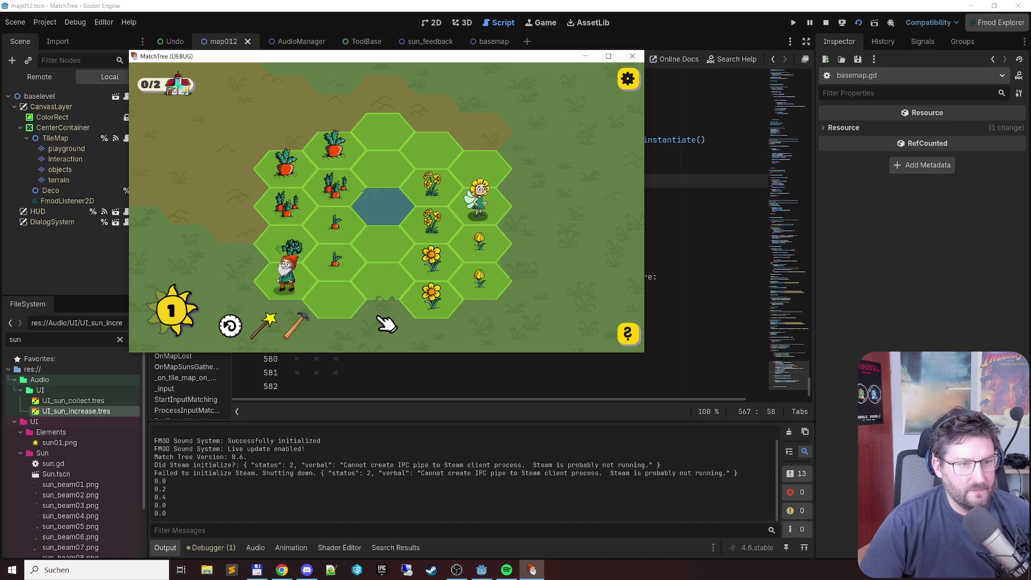
pyautogui.click(309, 263)
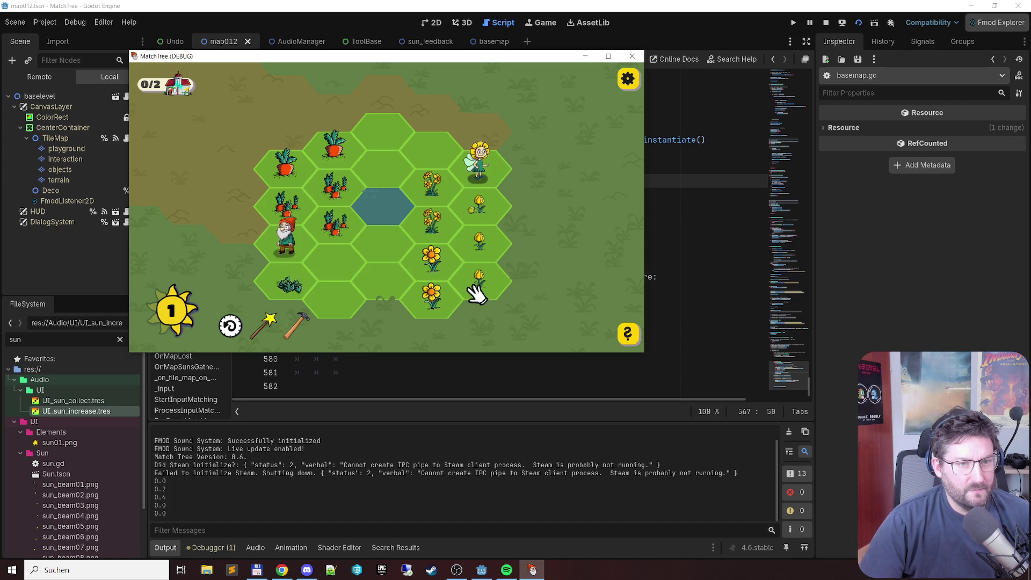
pyautogui.click(487, 264)
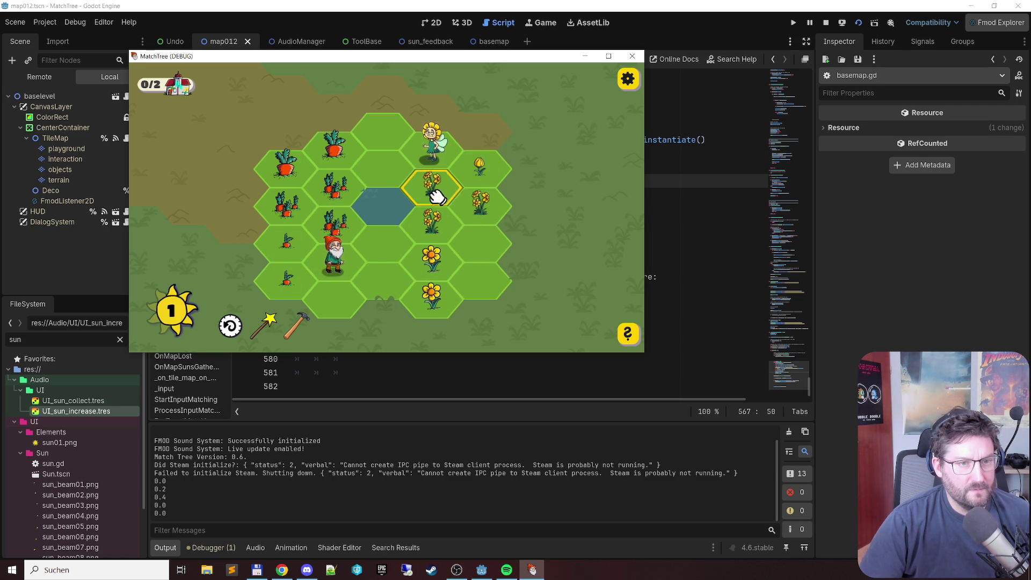
pyautogui.click(425, 224)
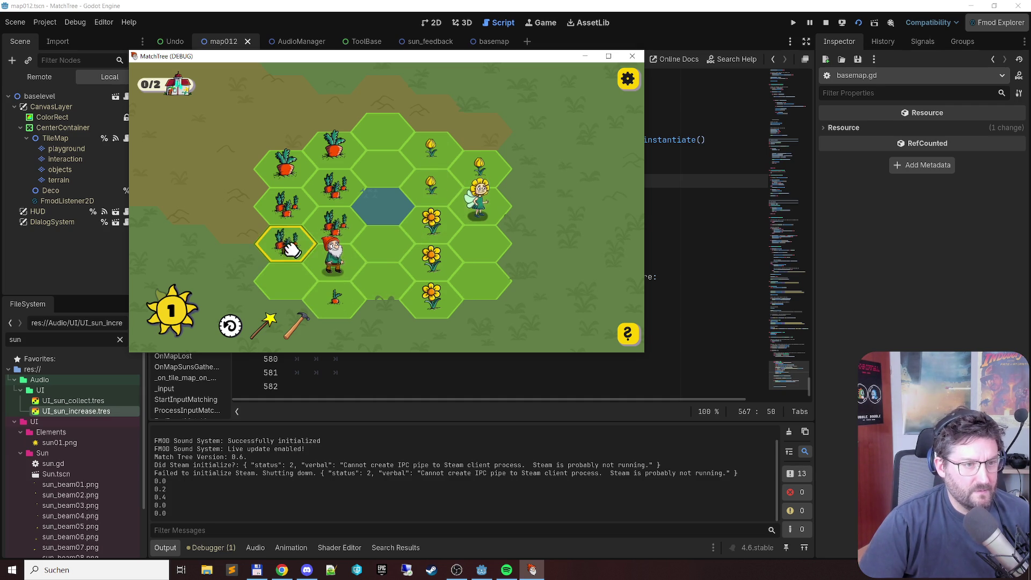
# Step: Chain carrots, tulips and sprouts into matches, then undo the last carrot merge
pyautogui.moveTo(310, 223); pyautogui.dragTo(335, 197)
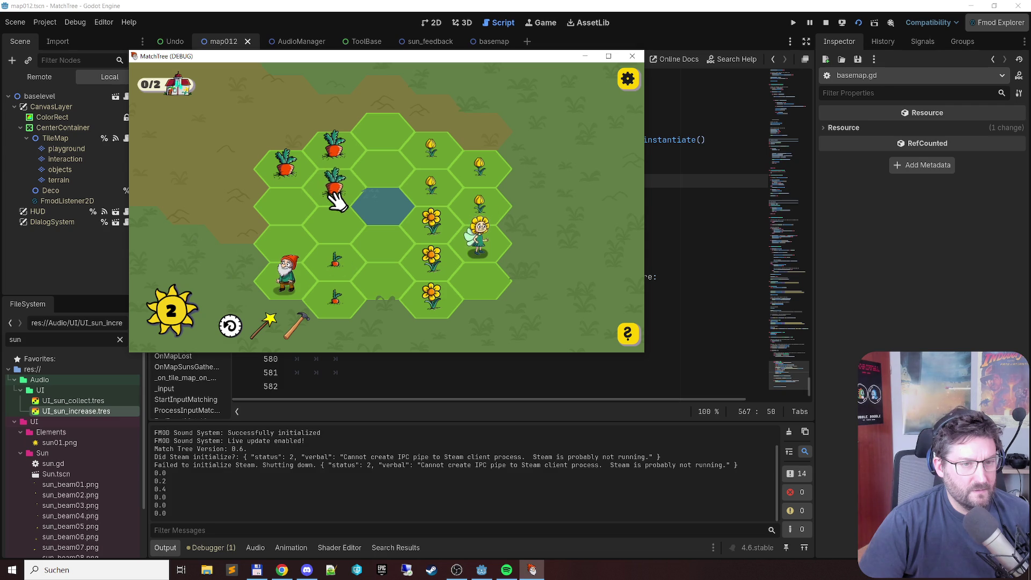
pyautogui.moveTo(415, 192)
pyautogui.mouseDown()
pyautogui.moveTo(460, 152)
pyautogui.moveTo(454, 196)
pyautogui.mouseUp()
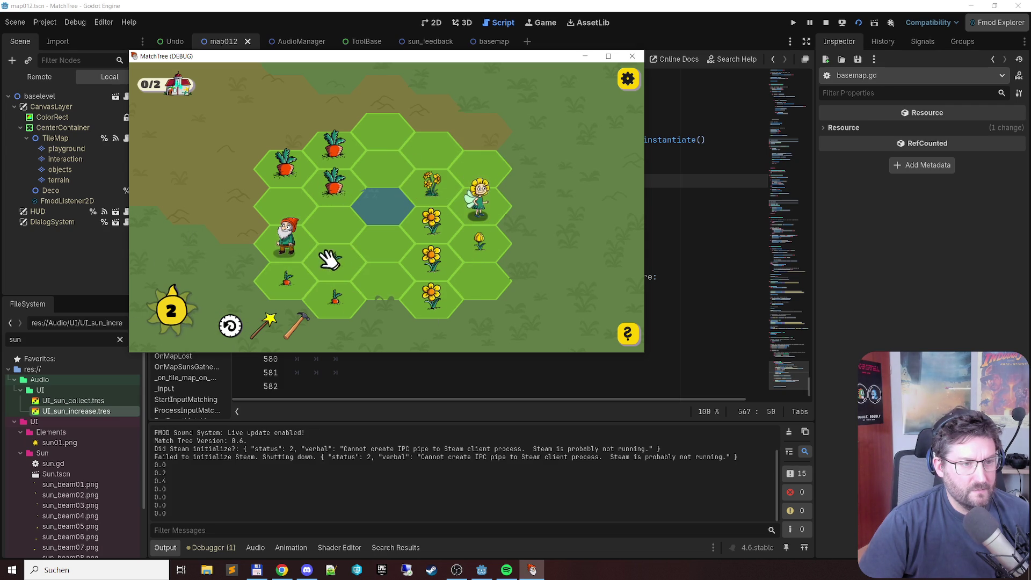
pyautogui.moveTo(345, 248); pyautogui.dragTo(345, 248)
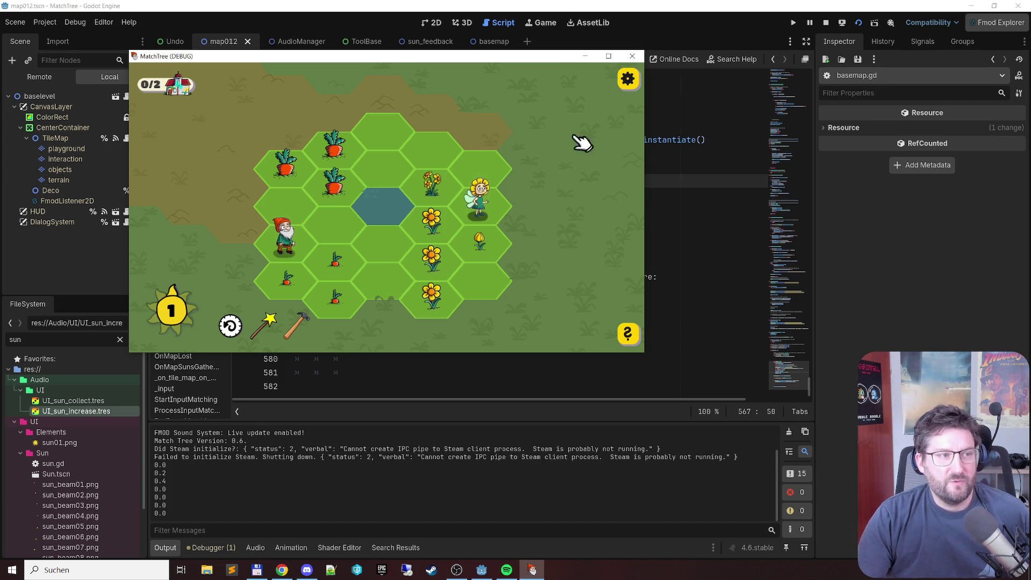
pyautogui.click(327, 311)
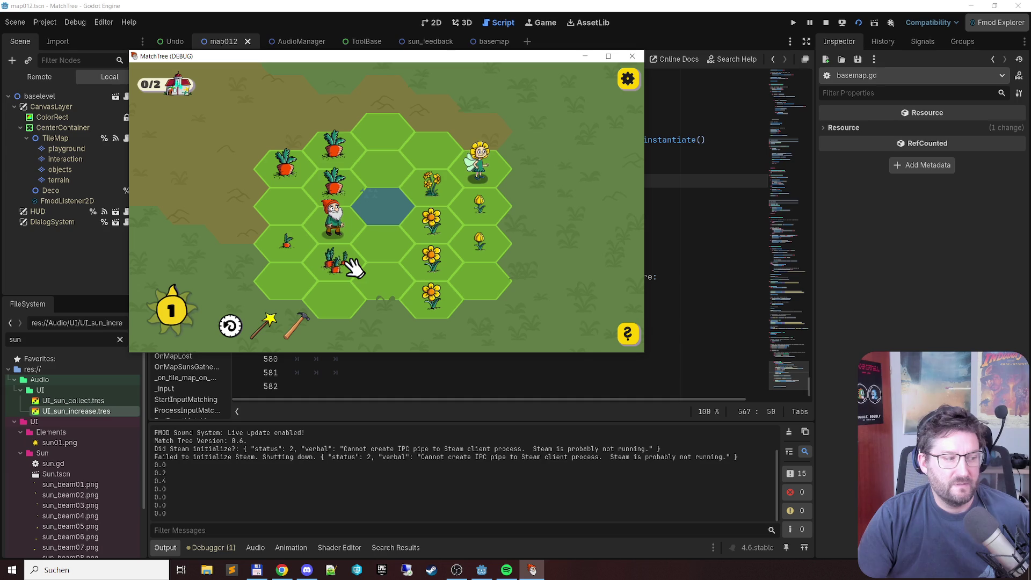
pyautogui.click(228, 322)
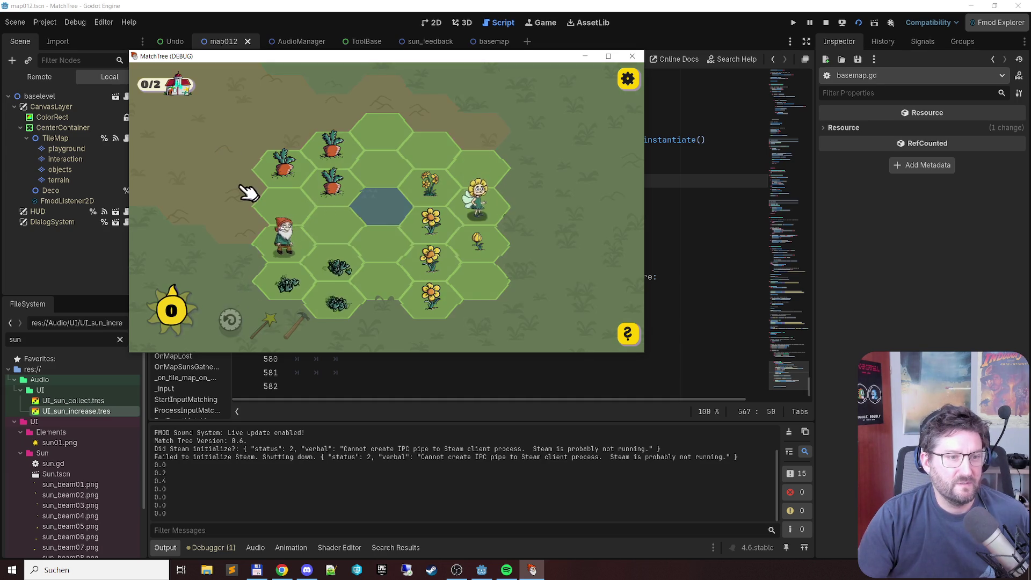
# Step: Merge sunflowers into a sunflower house and carrots into bunches, a house and a large carrot
pyautogui.click(434, 305)
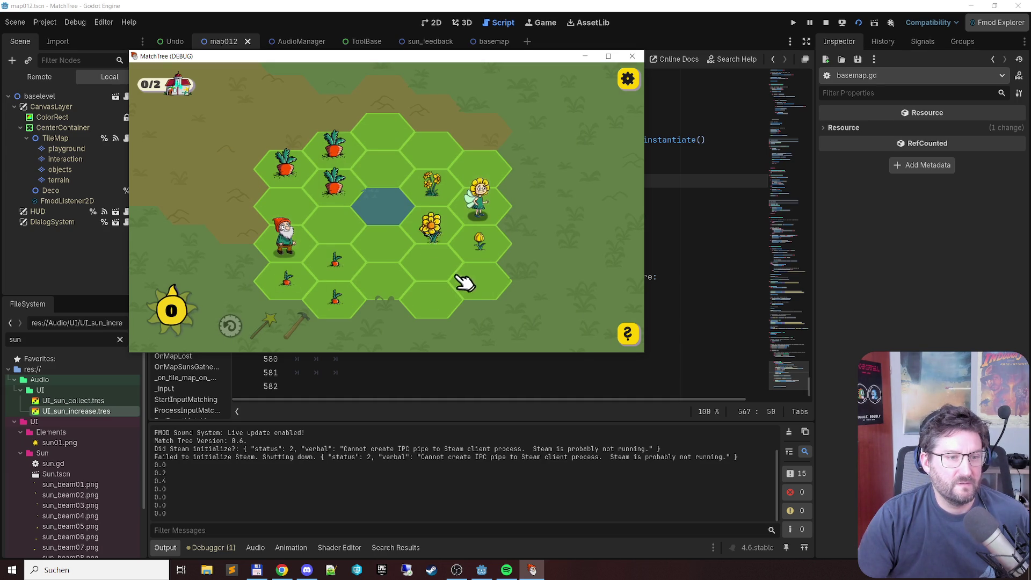
pyautogui.click(321, 273)
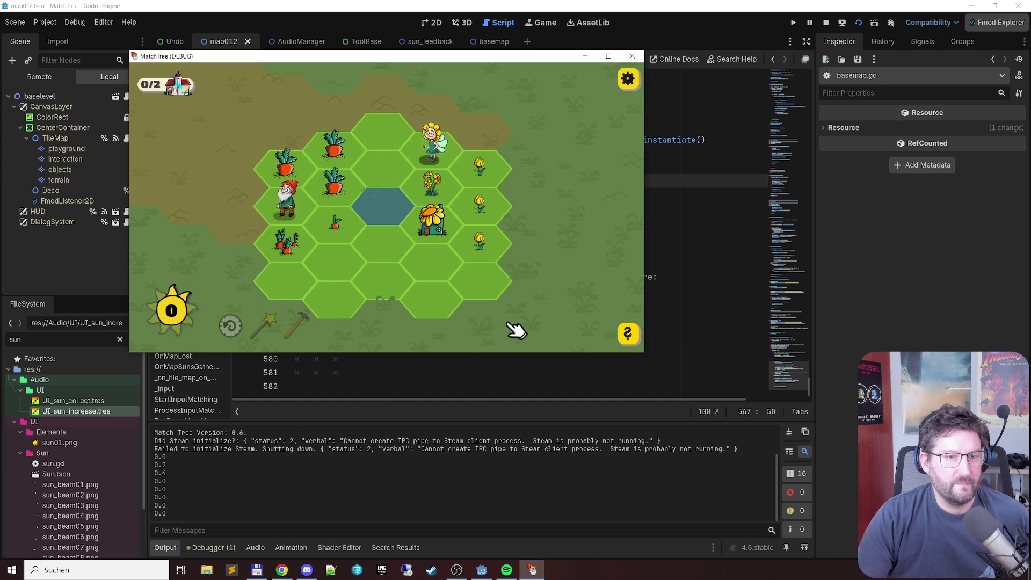
pyautogui.click(480, 166)
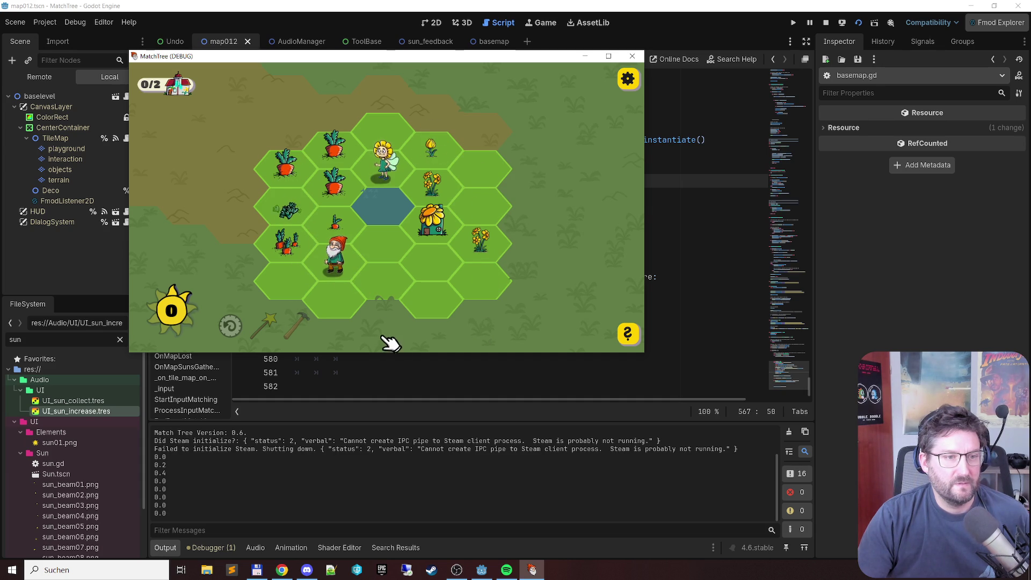
pyautogui.click(336, 172)
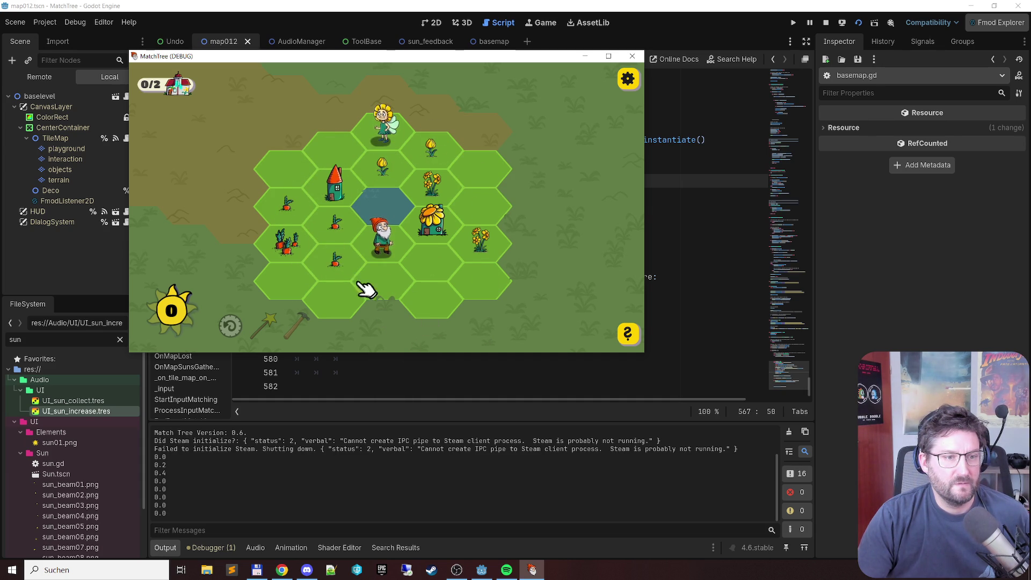
pyautogui.click(271, 207)
pyautogui.click(436, 153)
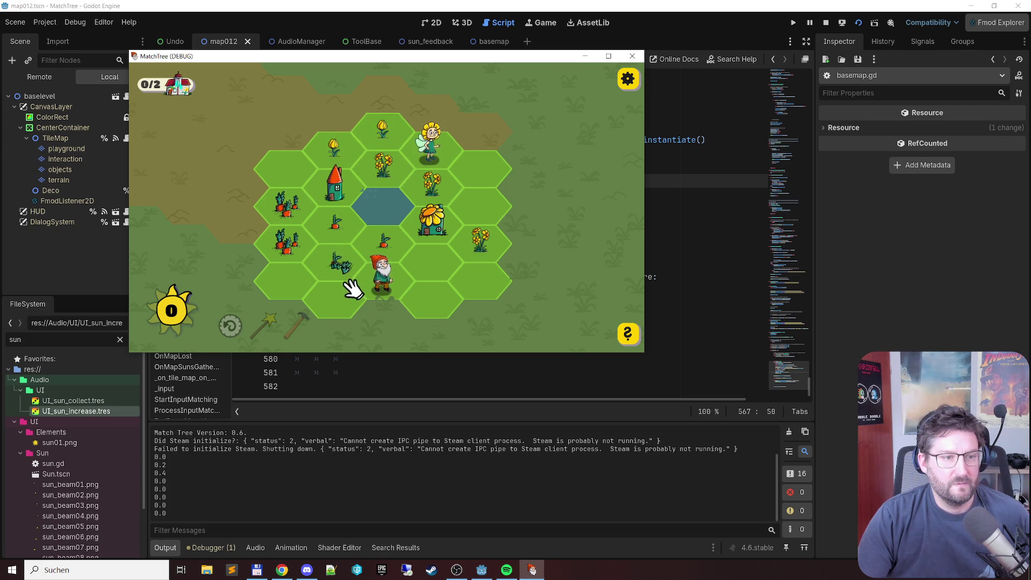
pyautogui.click(379, 244)
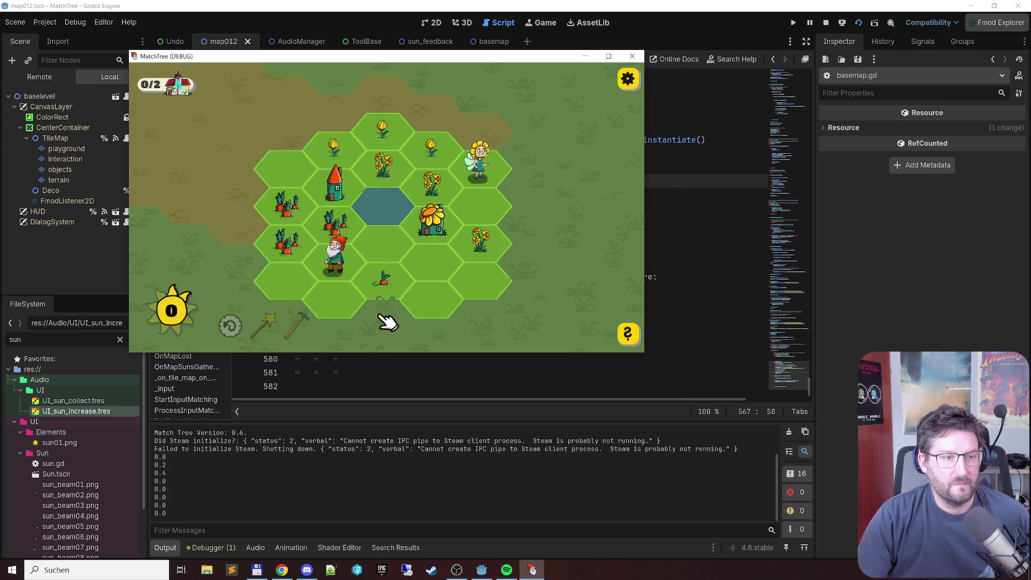
pyautogui.click(280, 201)
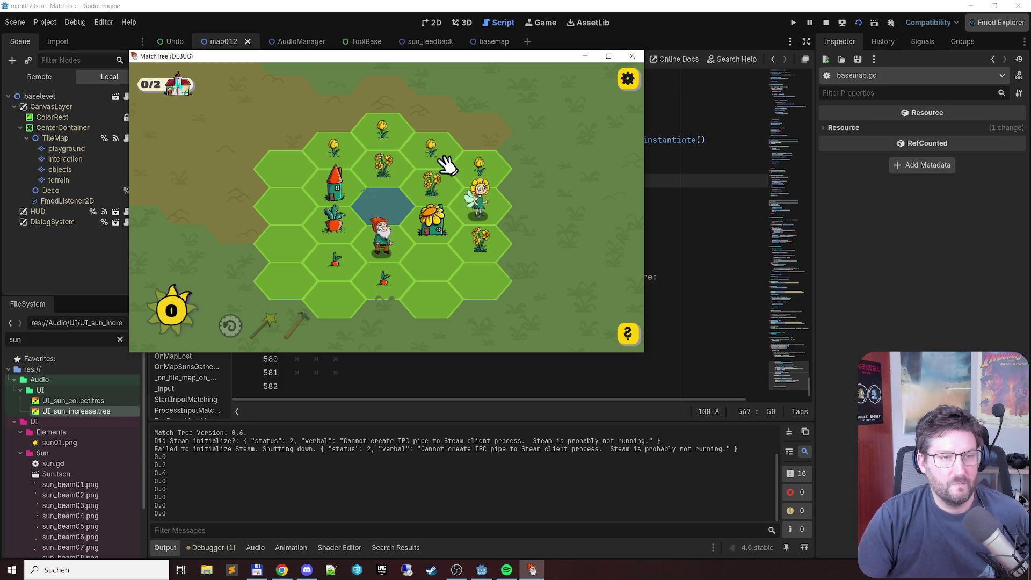
# Step: Merge tulips into bunches and a sunflower while placing sprouts to form carrot bunches
pyautogui.click(488, 178)
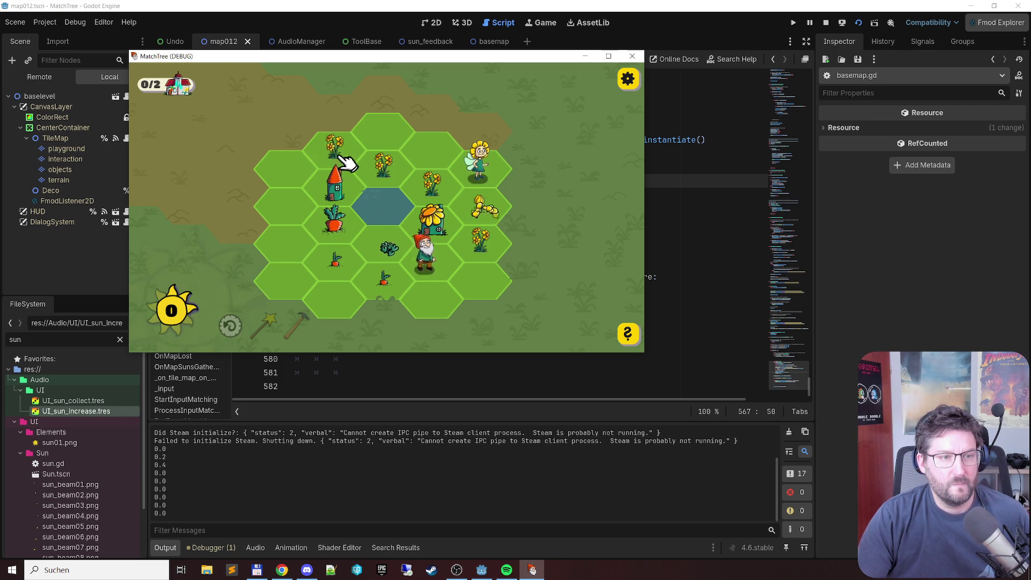
pyautogui.click(389, 173)
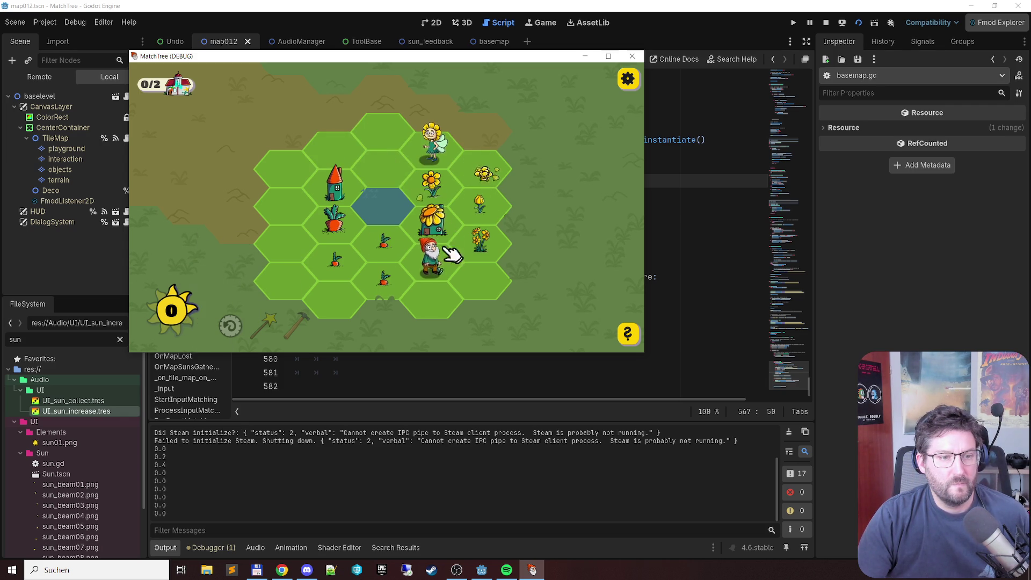
pyautogui.click(321, 268)
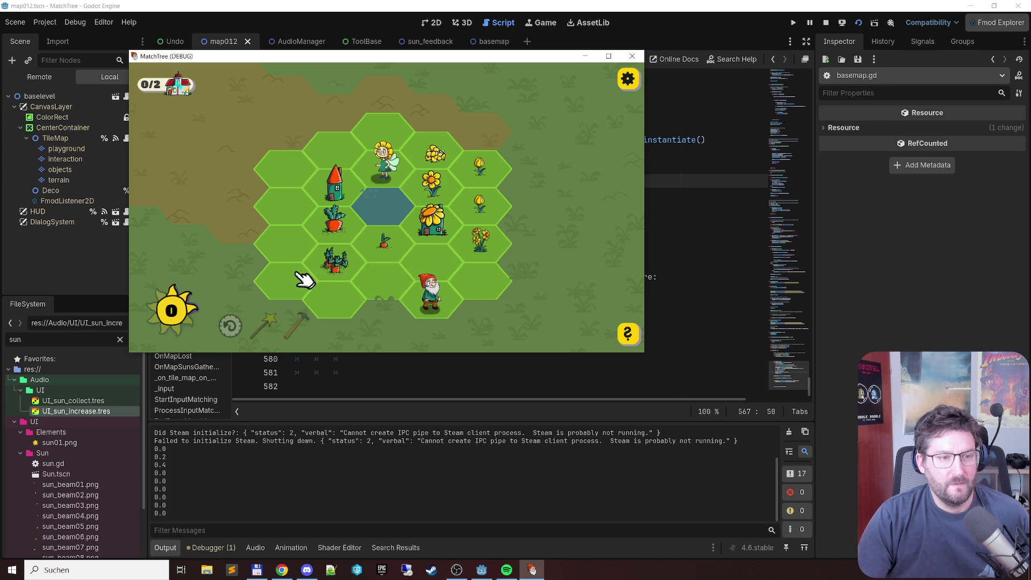
pyautogui.click(465, 217)
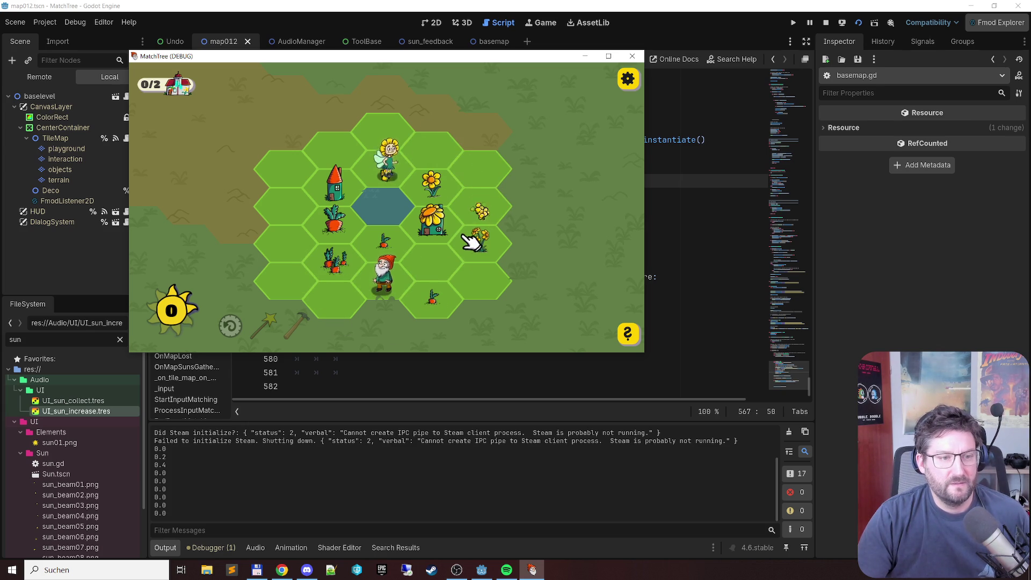
pyautogui.click(385, 239)
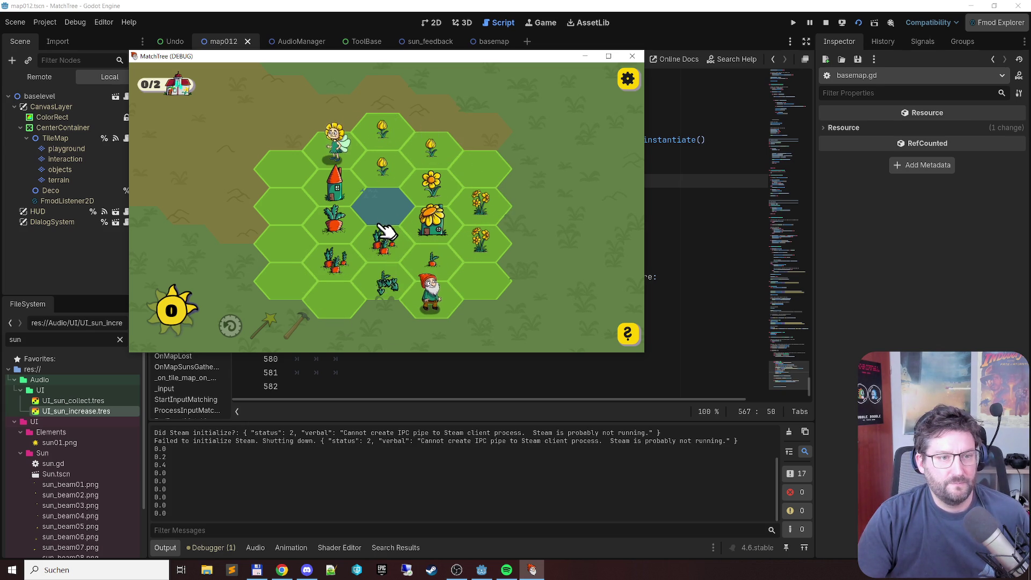
pyautogui.click(385, 132)
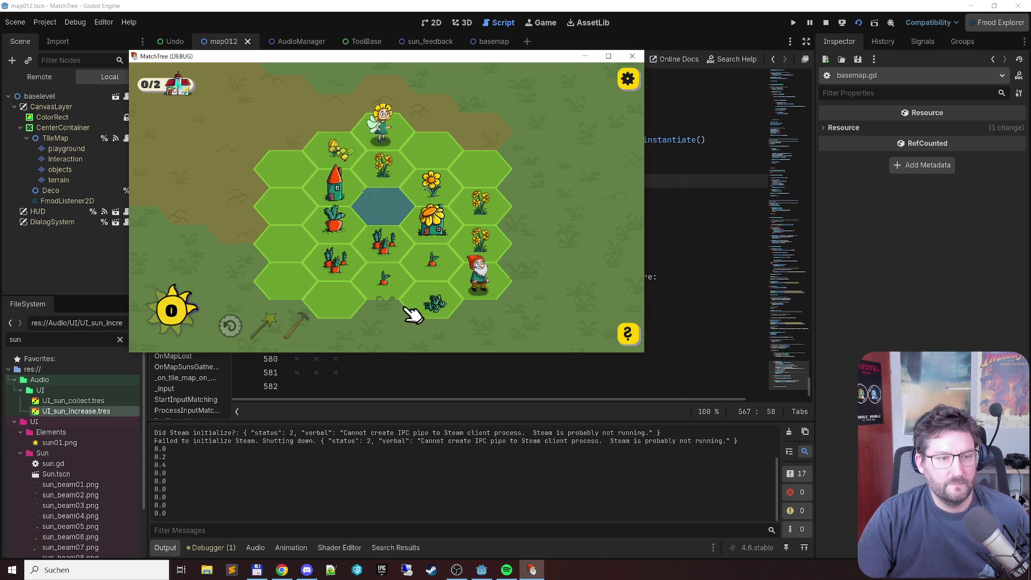
pyautogui.click(411, 275)
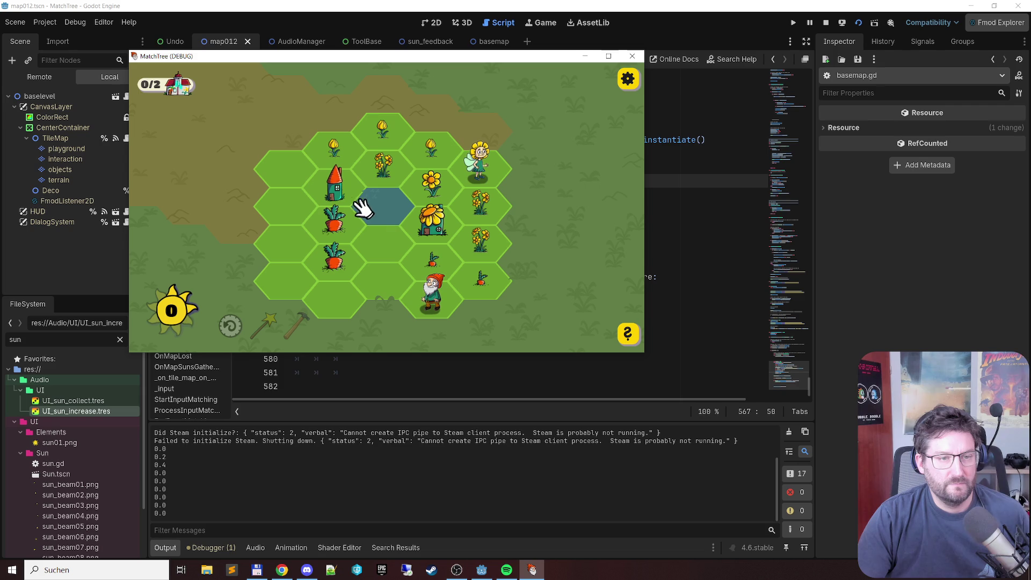
# Step: Keep merging tulips into bunches and sprouts into carrot clusters, placing a bush centrally
pyautogui.click(434, 149)
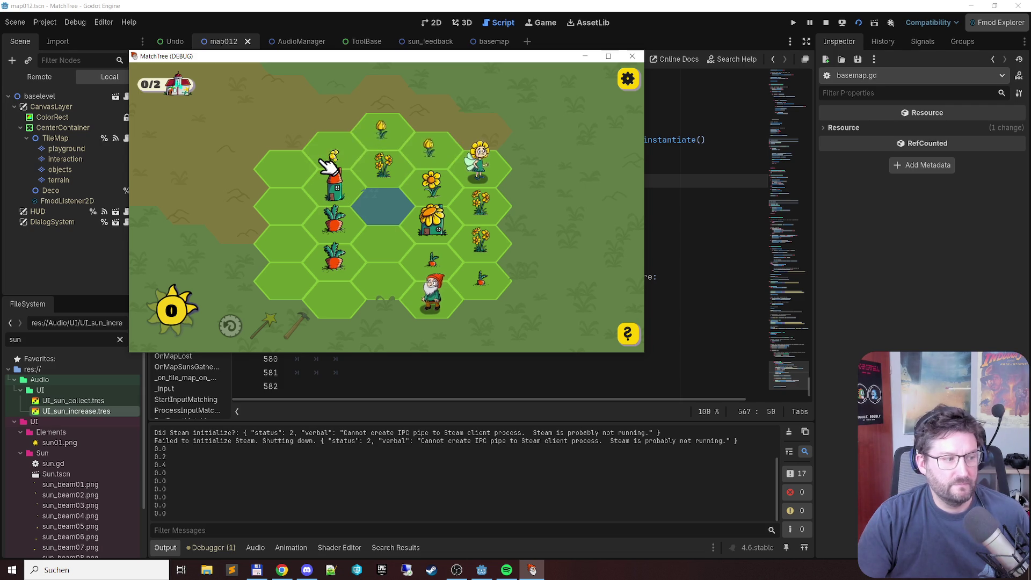
pyautogui.click(483, 297)
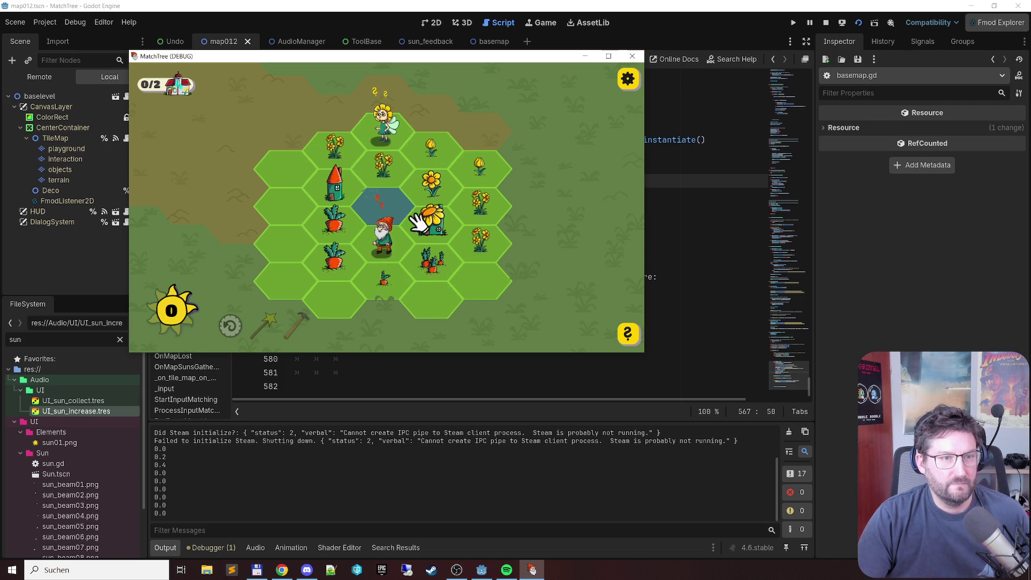
pyautogui.click(486, 177)
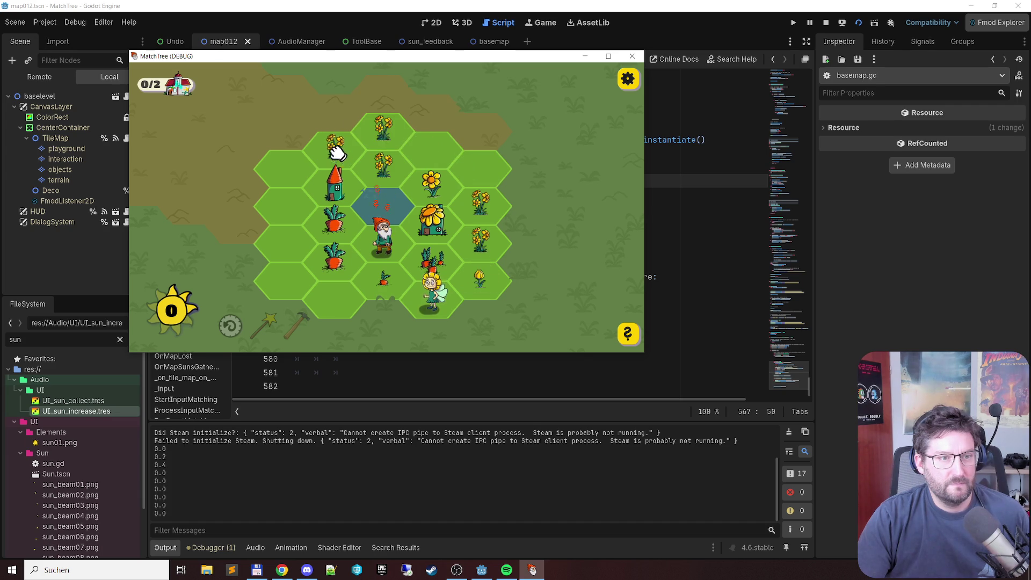
pyautogui.click(384, 244)
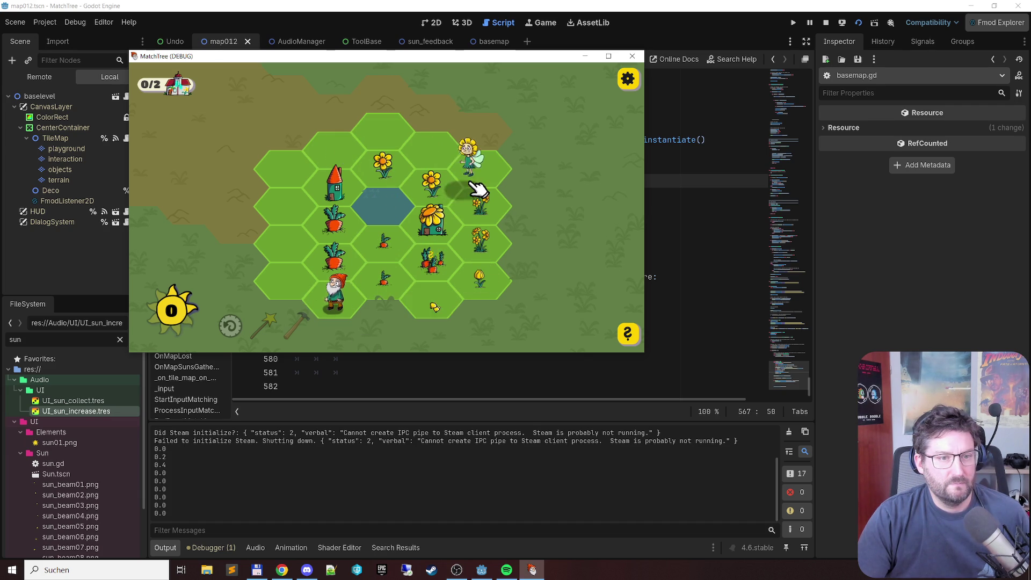
pyautogui.click(345, 298)
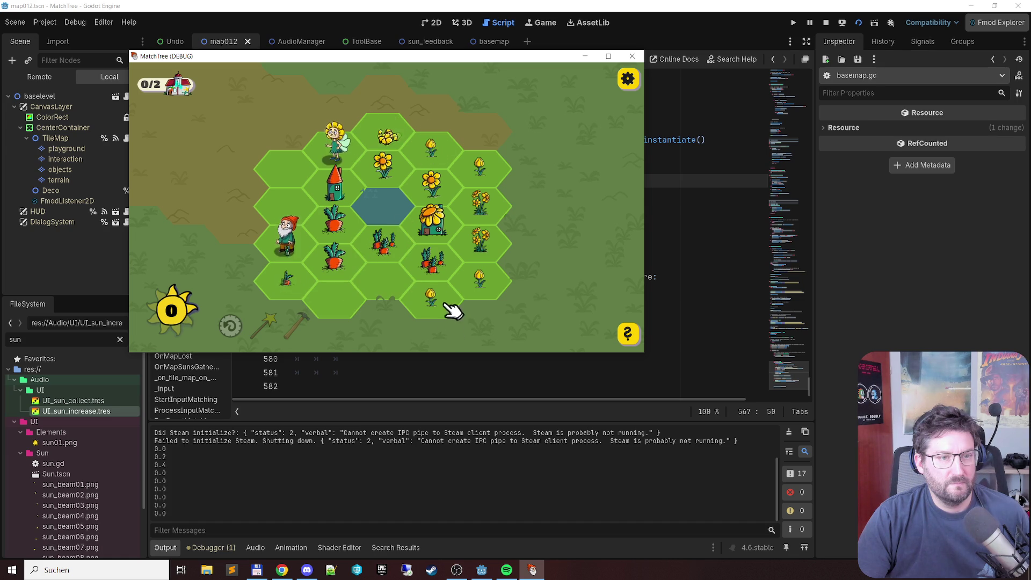
pyautogui.click(431, 144)
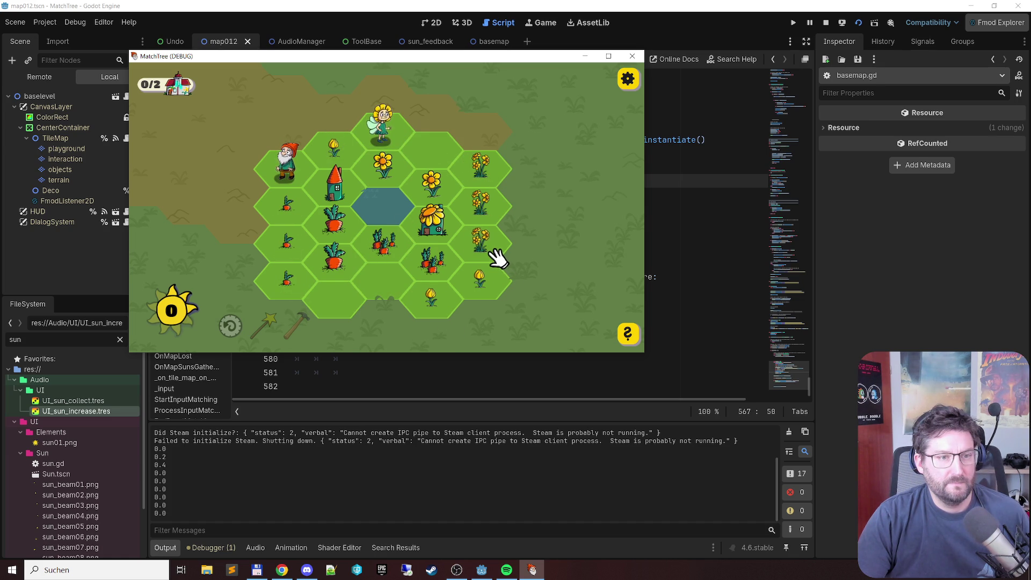
# Step: Drag chains of carrots, flowers and tulips into matches until the level is lost
pyautogui.moveTo(292, 202); pyautogui.dragTo(288, 307)
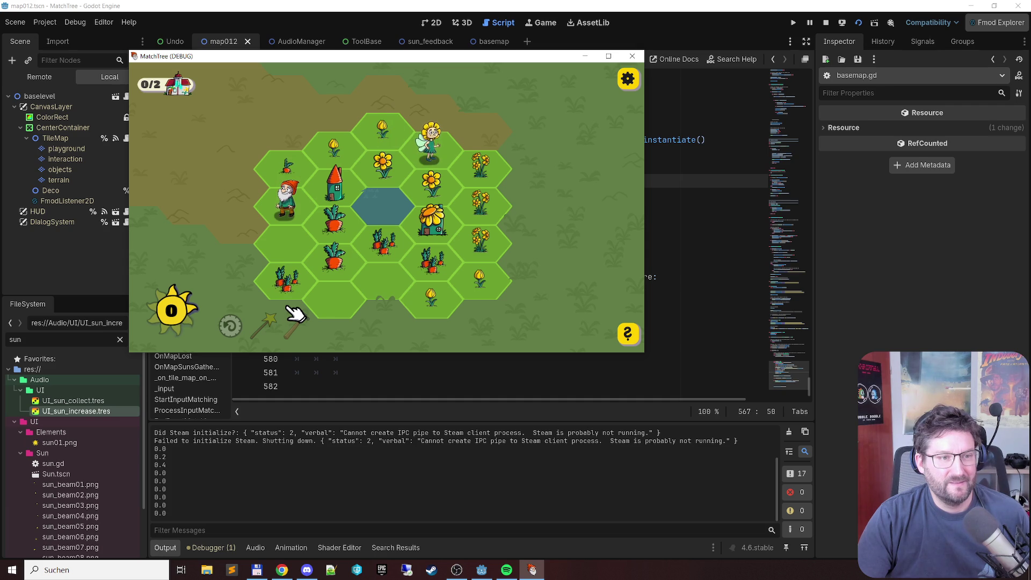
pyautogui.moveTo(481, 150); pyautogui.dragTo(490, 295)
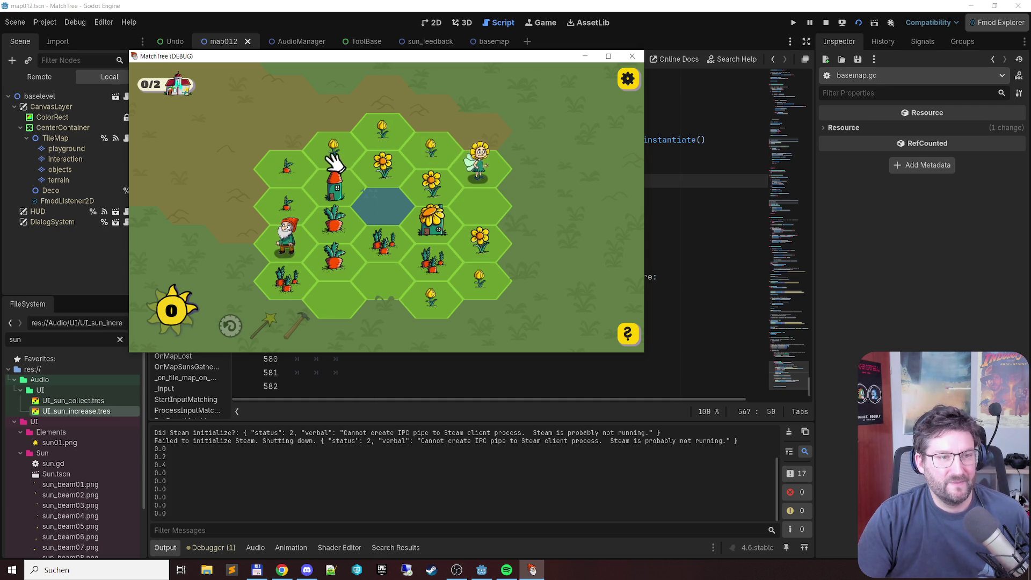
pyautogui.moveTo(456, 156)
pyautogui.mouseDown()
pyautogui.moveTo(311, 156)
pyautogui.moveTo(286, 250)
pyautogui.mouseUp()
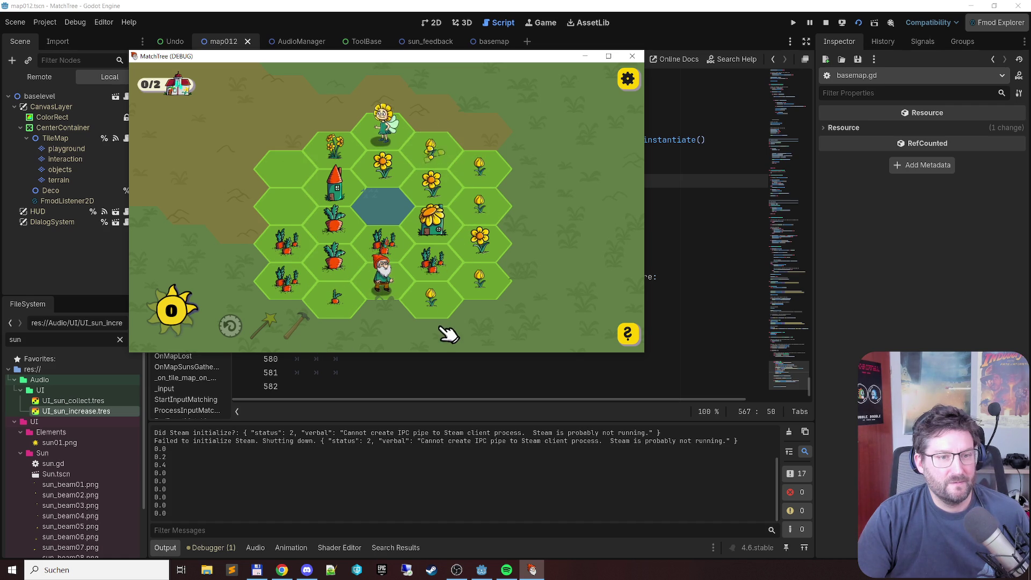
pyautogui.moveTo(430, 150); pyautogui.dragTo(481, 207)
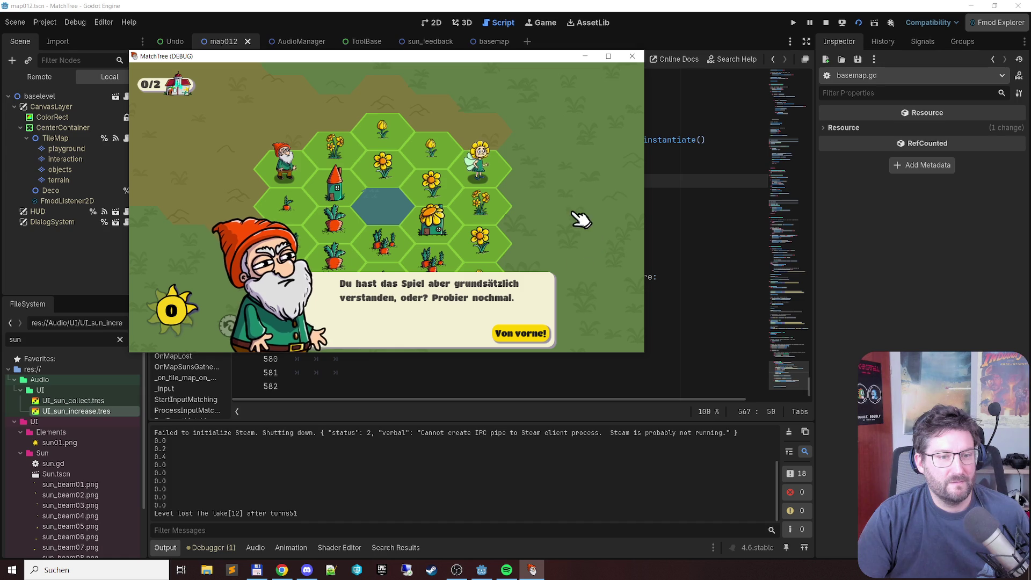
# Step: Restart the lost level, dismiss the gnome's tips, and link the tulip hexes into a match
pyautogui.click(545, 336)
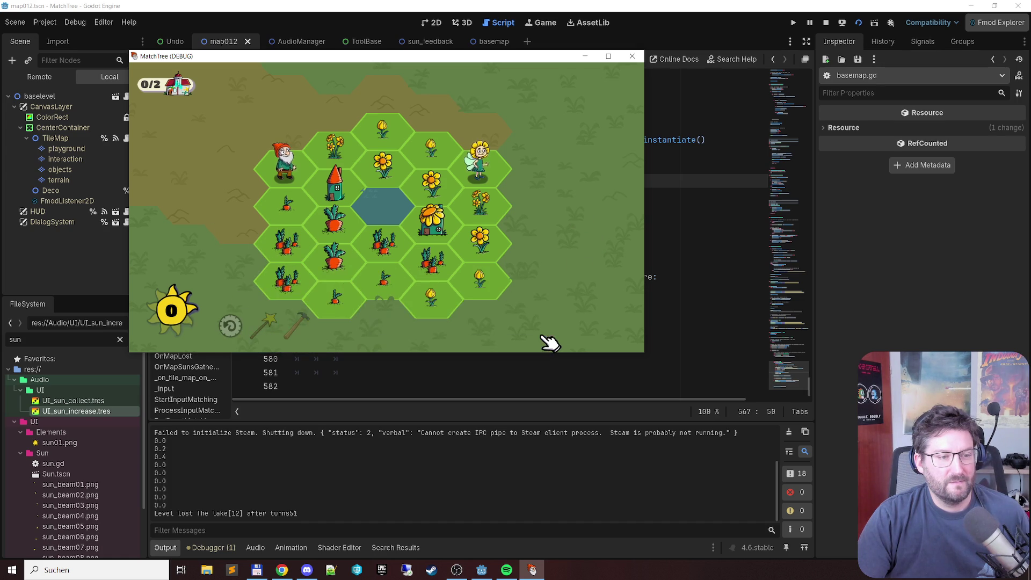
pyautogui.click(545, 338)
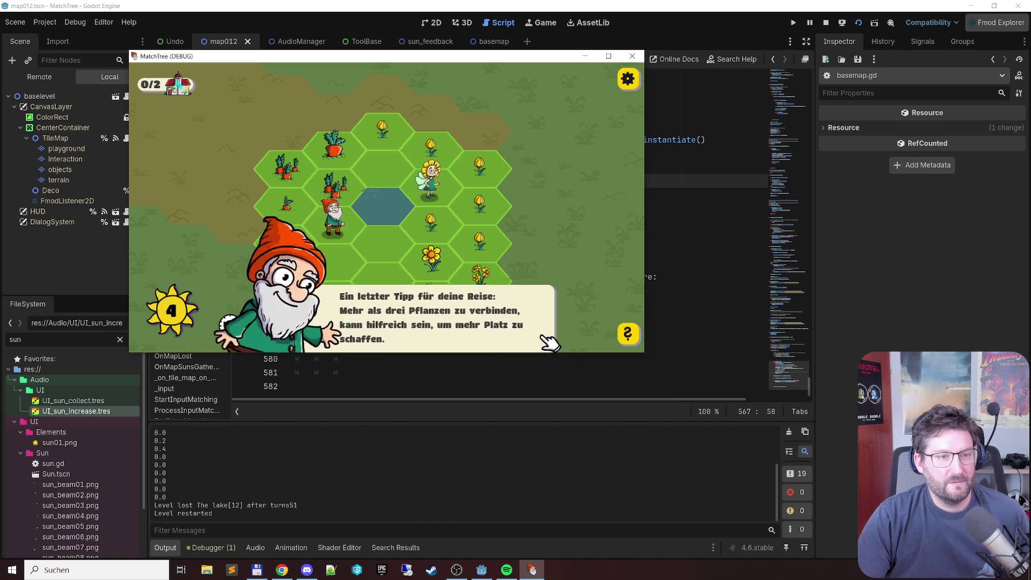
pyautogui.moveTo(406, 145)
pyautogui.mouseDown()
pyautogui.moveTo(481, 215)
pyautogui.moveTo(426, 234)
pyautogui.mouseUp()
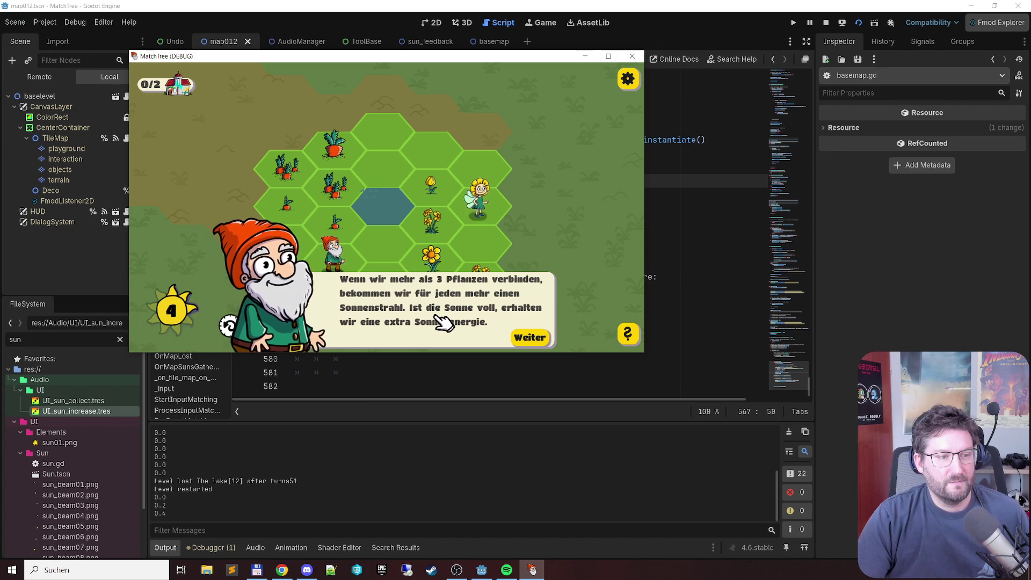
pyautogui.click(531, 341)
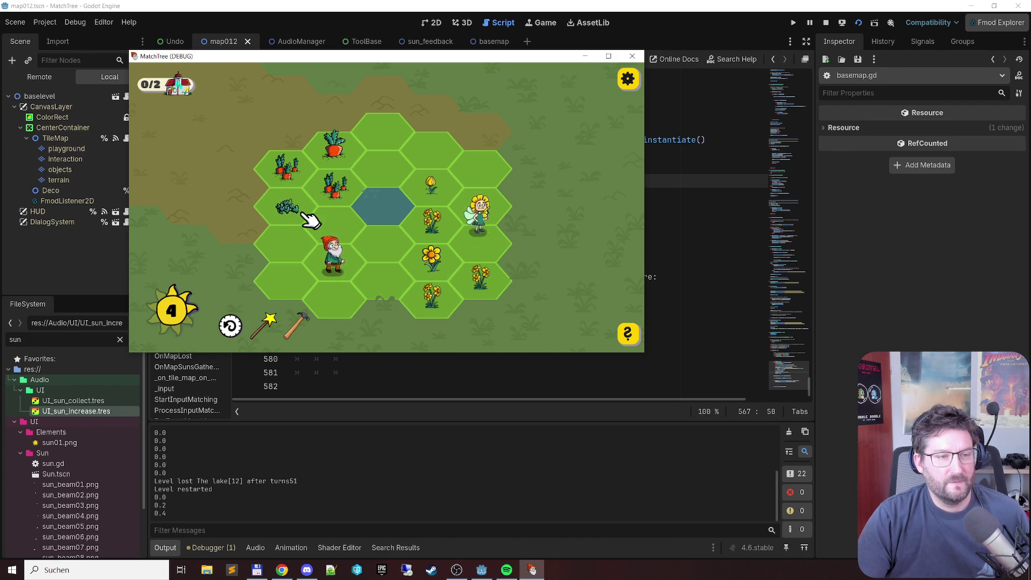
# Step: Merge carrot pairs and sprouts into bigger carrots and buds into flower clusters
pyautogui.click(331, 194)
pyautogui.click(454, 196)
pyautogui.click(474, 257)
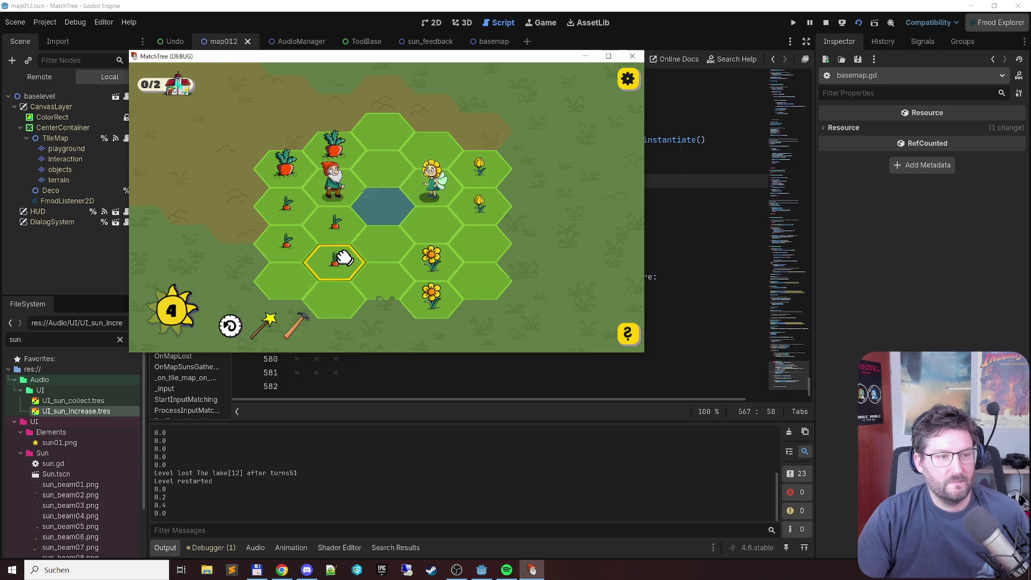
pyautogui.click(297, 243)
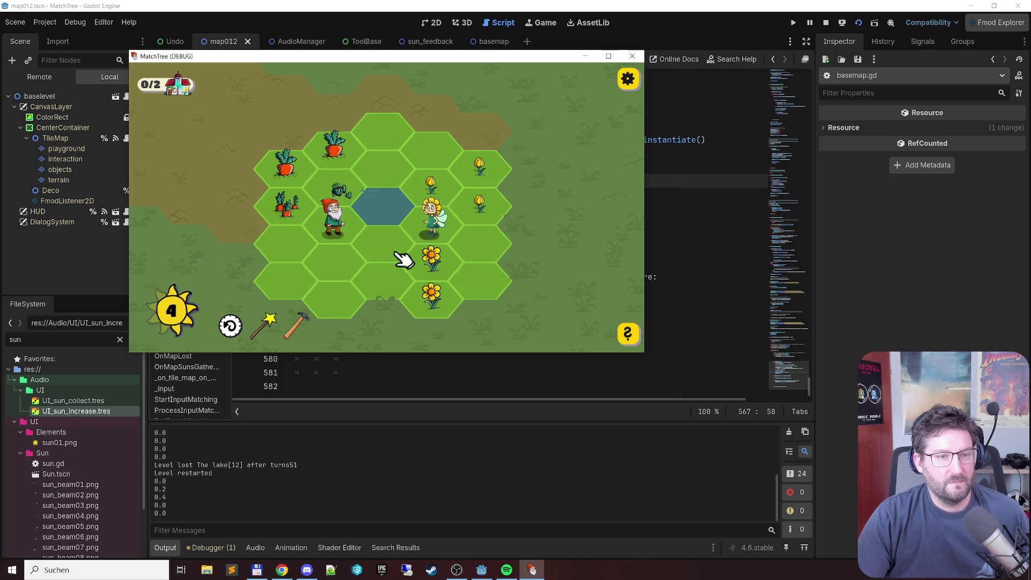
pyautogui.click(486, 164)
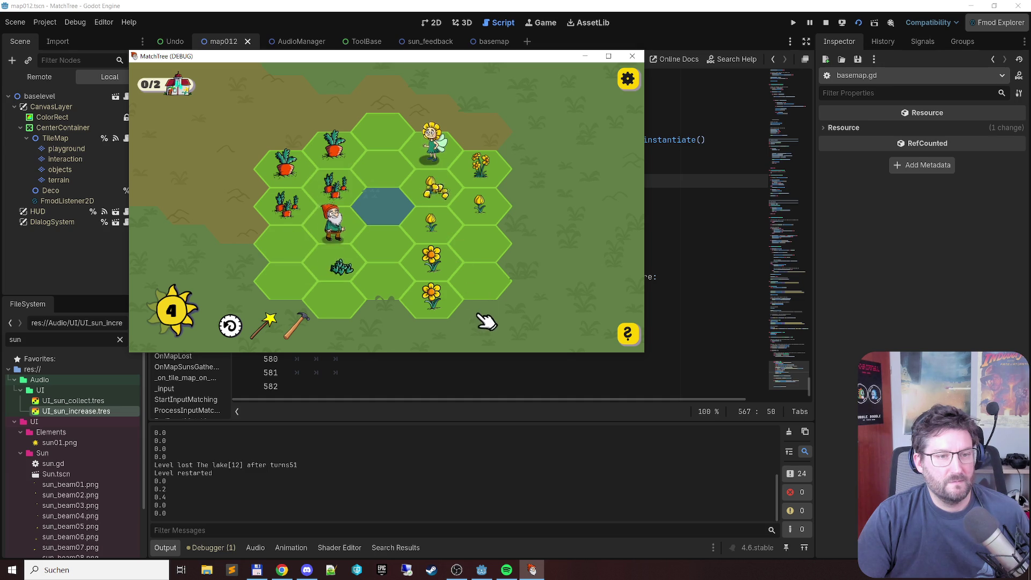
pyautogui.click(433, 226)
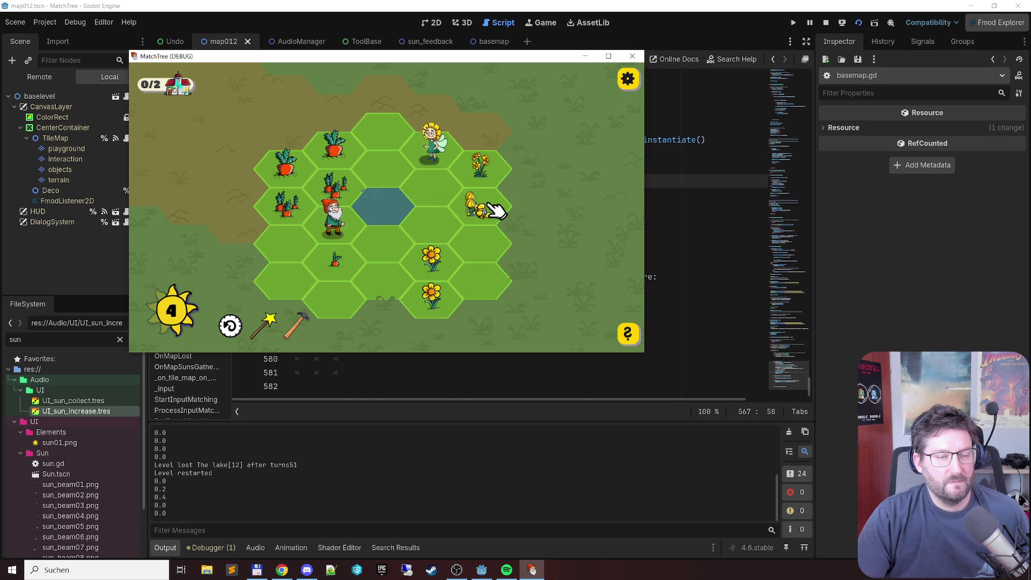
pyautogui.click(340, 224)
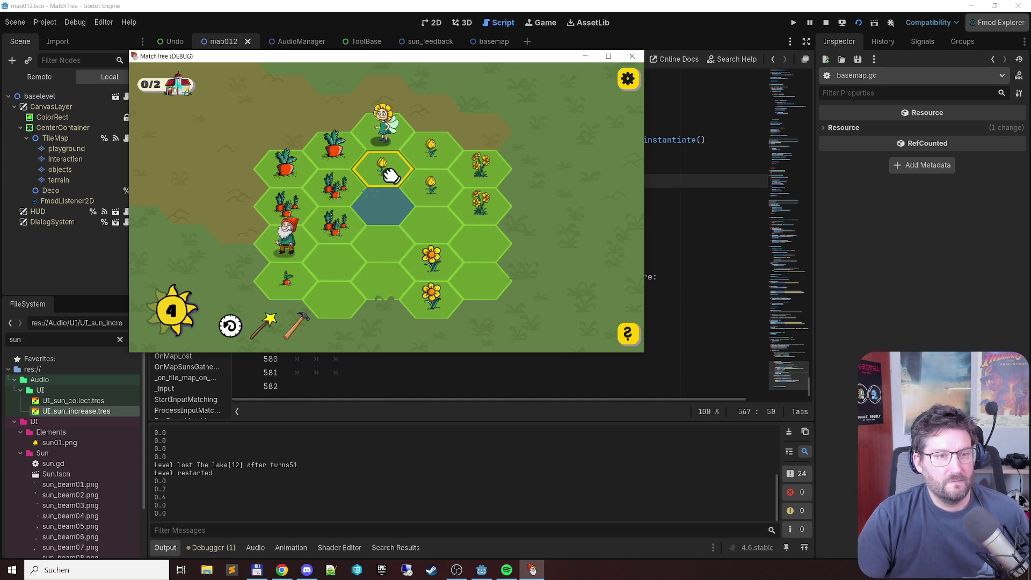
pyautogui.click(433, 164)
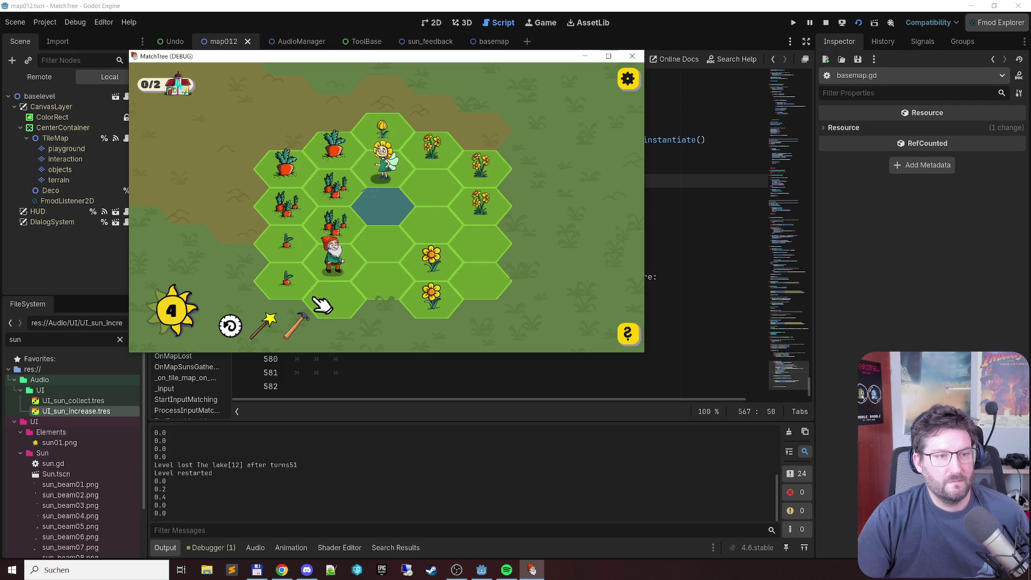
# Step: Merge carrots into a big carrot and a house, and the top buds into a flower
pyautogui.click(331, 221)
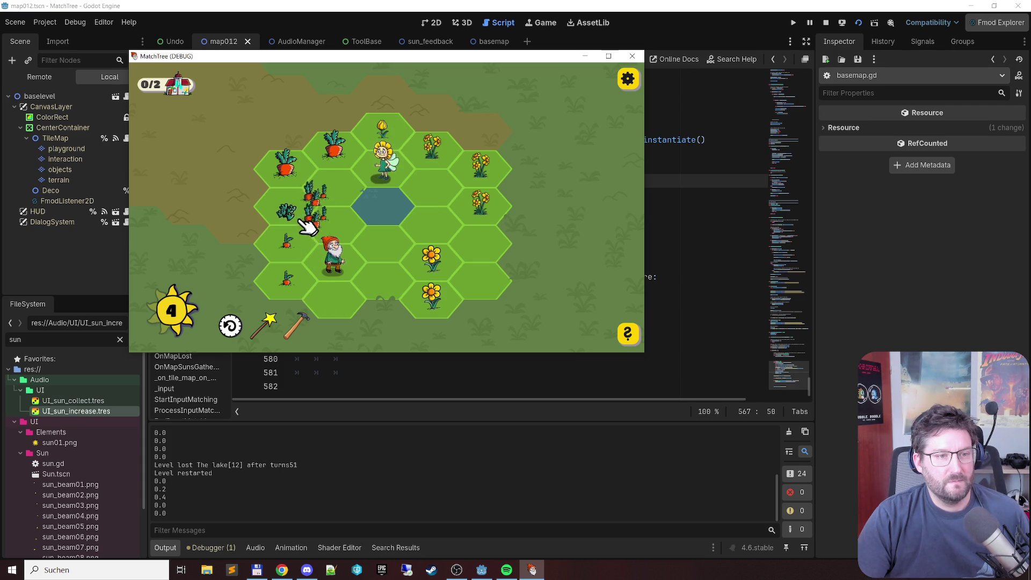
pyautogui.click(334, 149)
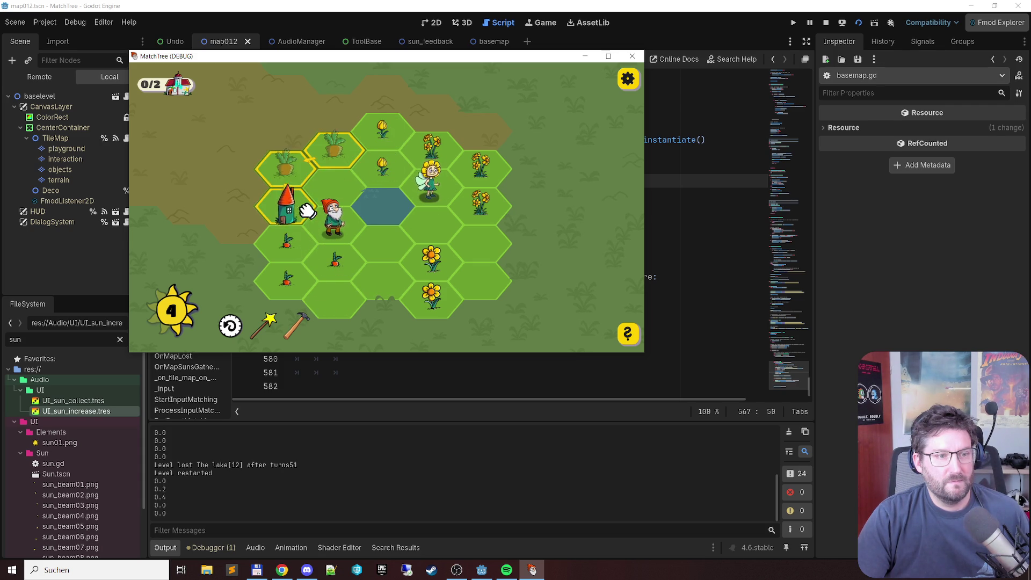
pyautogui.click(386, 135)
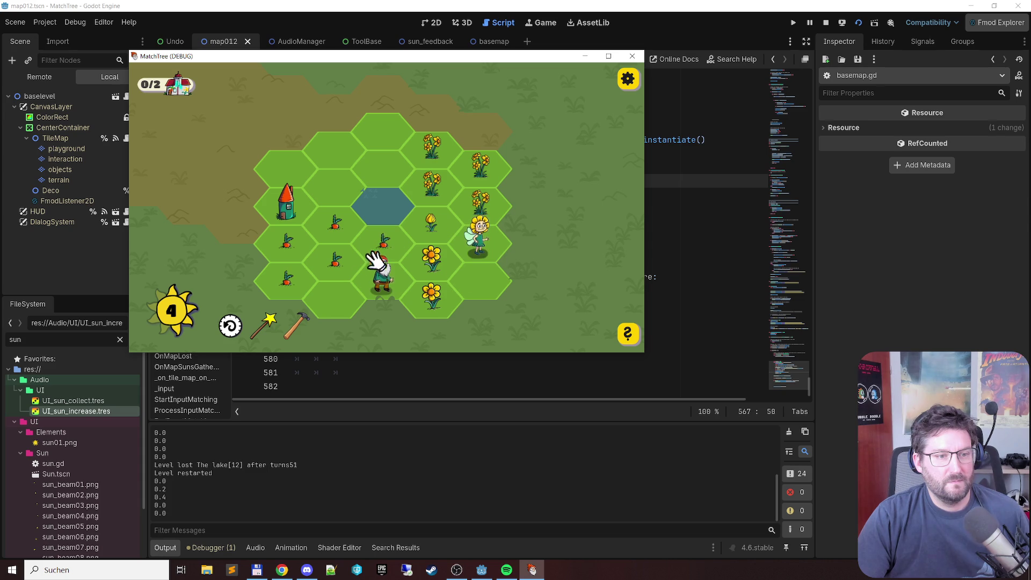
pyautogui.click(368, 228)
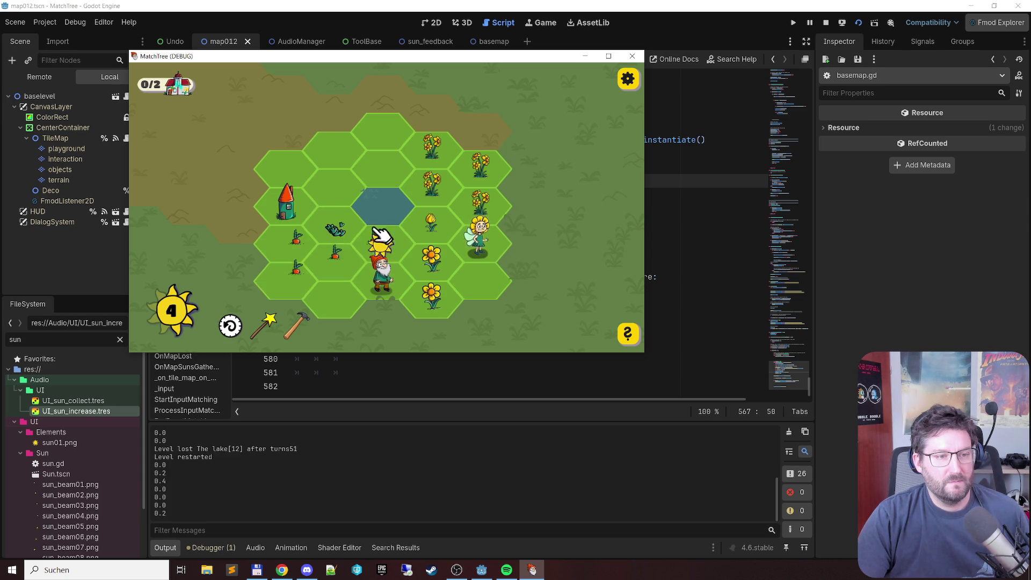
pyautogui.click(368, 229)
# Step: Chain flower and carrot hexes into matches, raising the sun counter from 4 to 5
pyautogui.moveTo(433, 152); pyautogui.dragTo(444, 187)
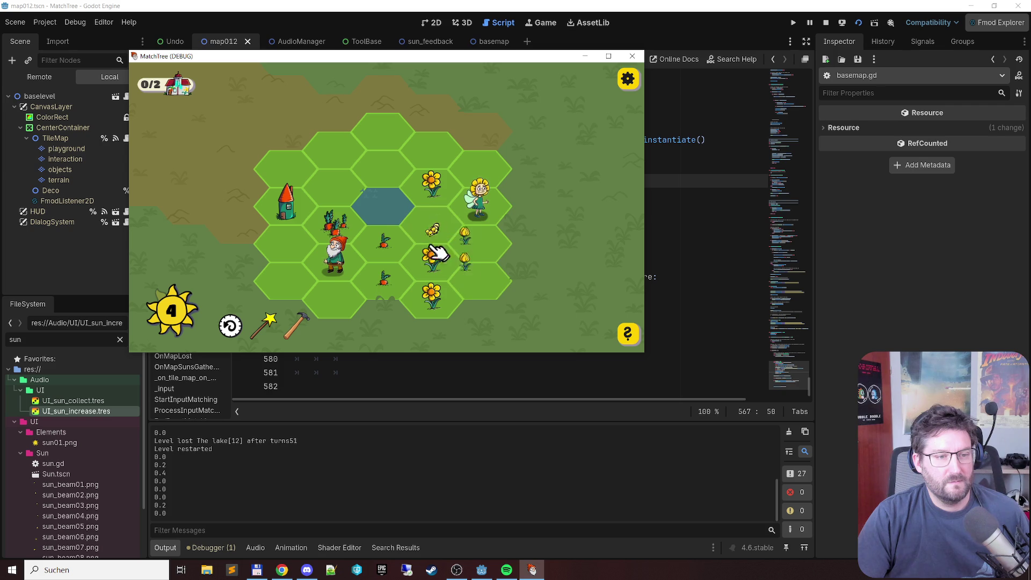
pyautogui.moveTo(381, 282); pyautogui.dragTo(382, 282)
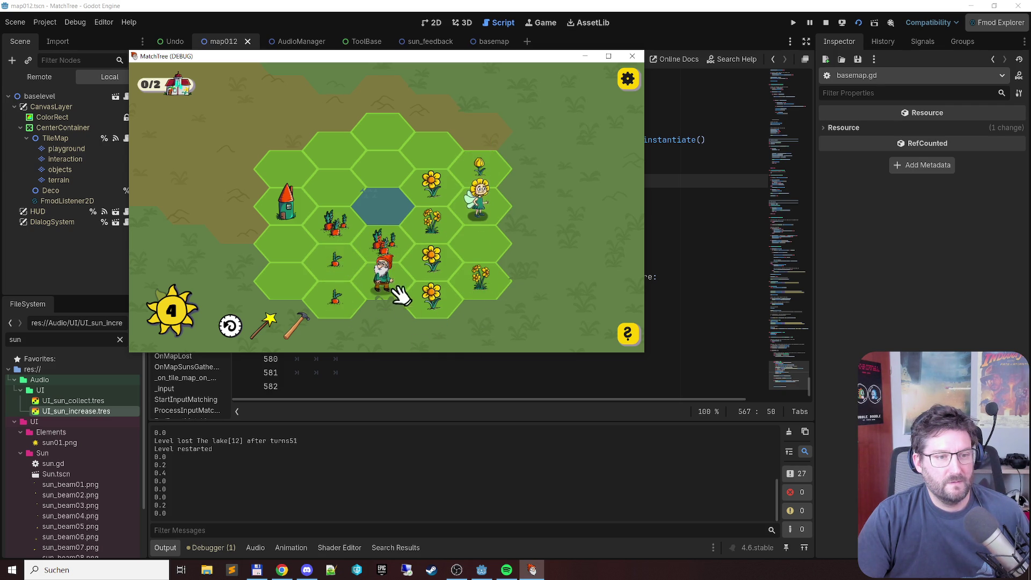
pyautogui.moveTo(388, 283); pyautogui.dragTo(349, 223)
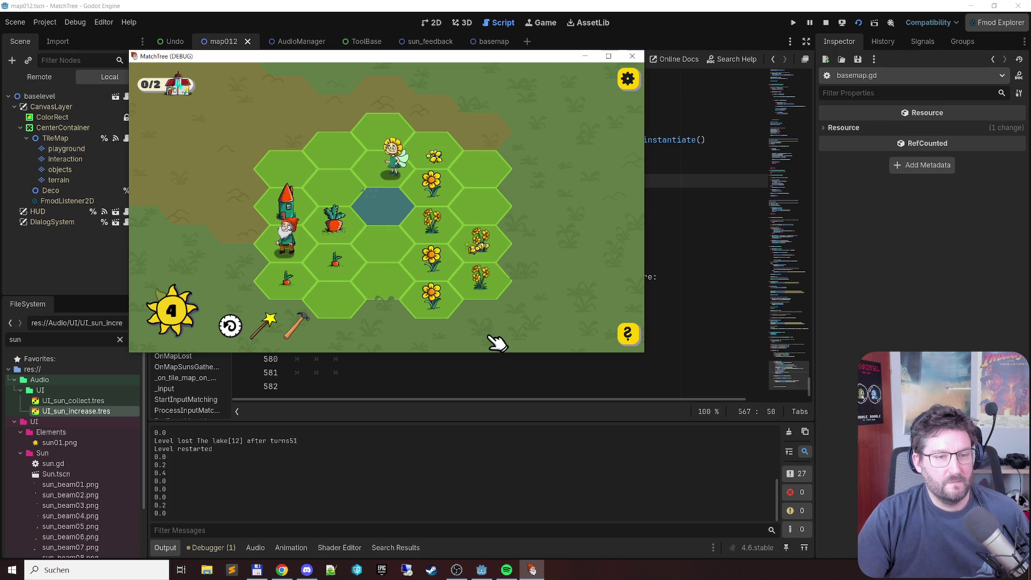
pyautogui.moveTo(324, 305)
pyautogui.mouseDown()
pyautogui.moveTo(336, 263)
pyautogui.moveTo(293, 283)
pyautogui.mouseUp()
pyautogui.click(288, 242)
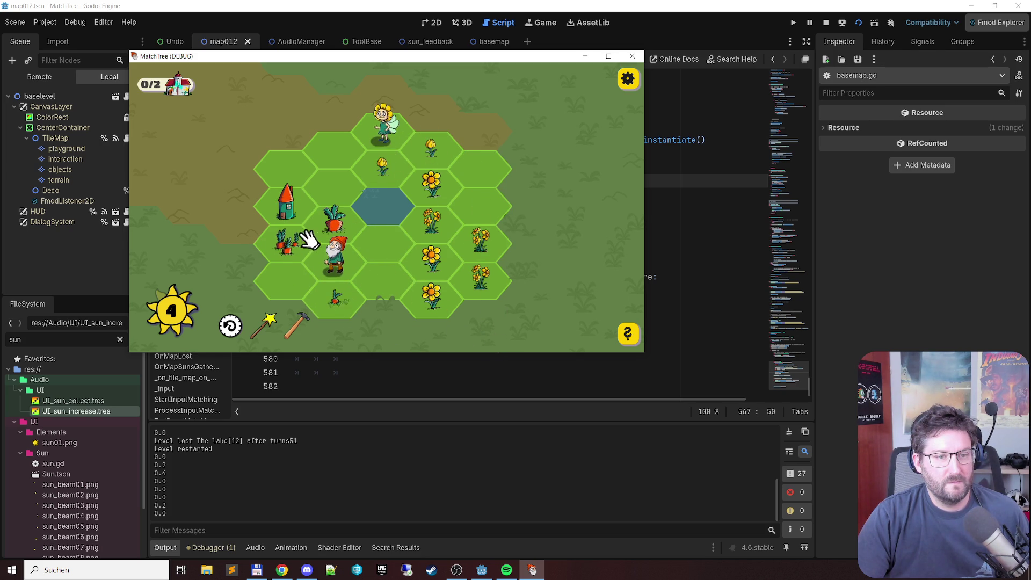
pyautogui.moveTo(446, 303); pyautogui.dragTo(437, 201)
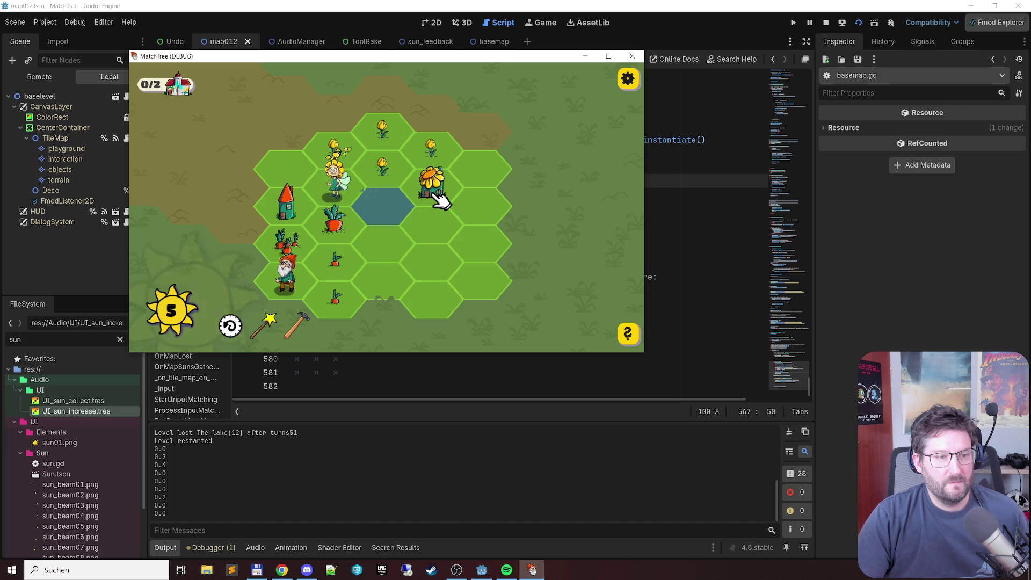
# Step: Drag chains merging carrots into bigger crops and flowers into double flowers and clusters
pyautogui.click(294, 279)
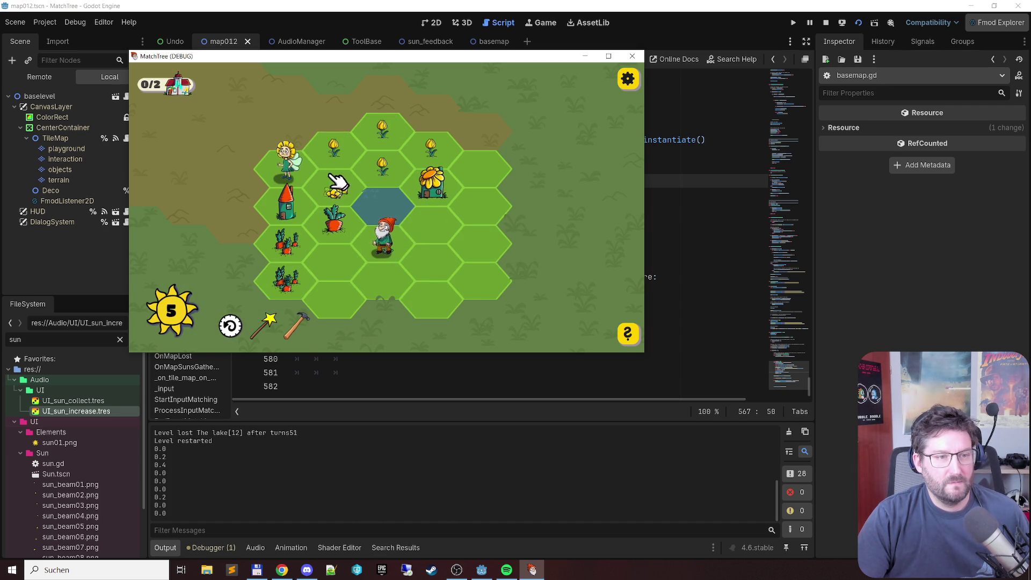
pyautogui.moveTo(365, 155)
pyautogui.mouseDown()
pyautogui.moveTo(390, 133)
pyautogui.moveTo(432, 151)
pyautogui.mouseUp()
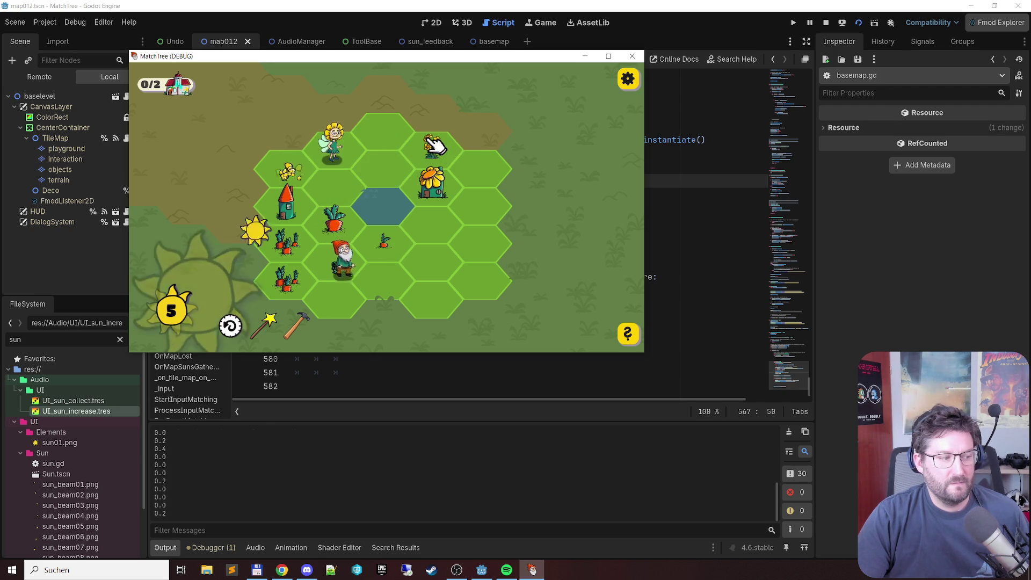
pyautogui.moveTo(387, 287)
pyautogui.mouseDown()
pyautogui.moveTo(391, 247)
pyautogui.moveTo(338, 269)
pyautogui.mouseUp()
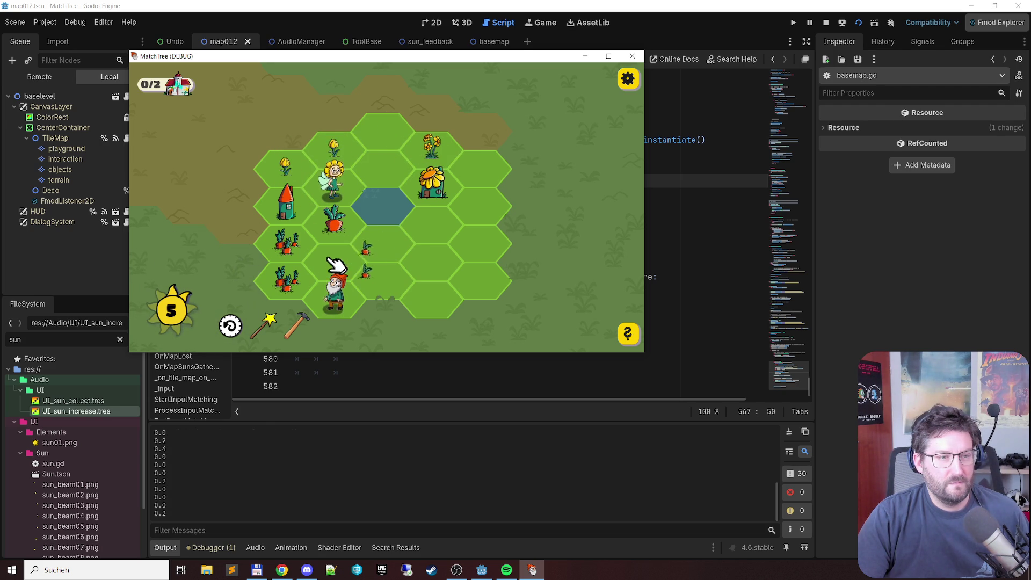
pyautogui.moveTo(348, 318)
pyautogui.mouseDown()
pyautogui.moveTo(288, 281)
pyautogui.moveTo(288, 242)
pyautogui.mouseUp()
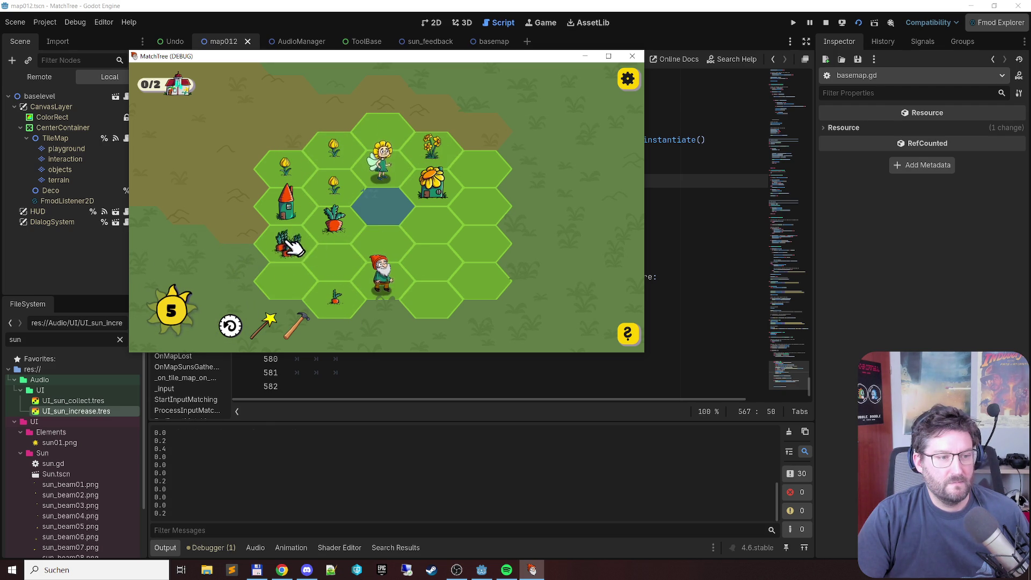
pyautogui.moveTo(306, 182); pyautogui.dragTo(382, 166)
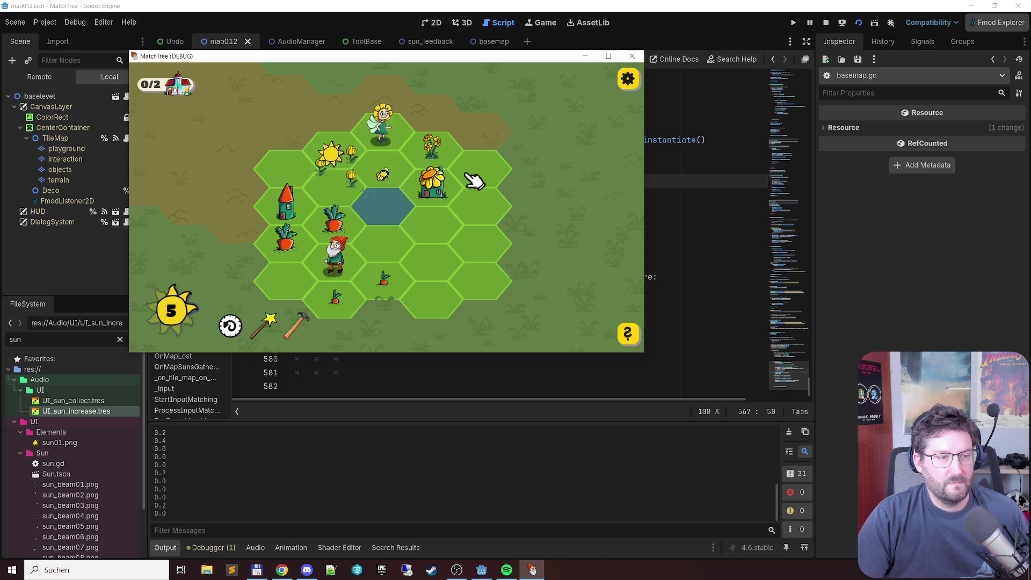
pyautogui.moveTo(384, 278)
pyautogui.mouseDown()
pyautogui.moveTo(350, 294)
pyautogui.moveTo(346, 272)
pyautogui.mouseUp()
pyautogui.moveTo(345, 202)
pyautogui.mouseDown()
pyautogui.moveTo(391, 131)
pyautogui.moveTo(380, 177)
pyautogui.mouseUp()
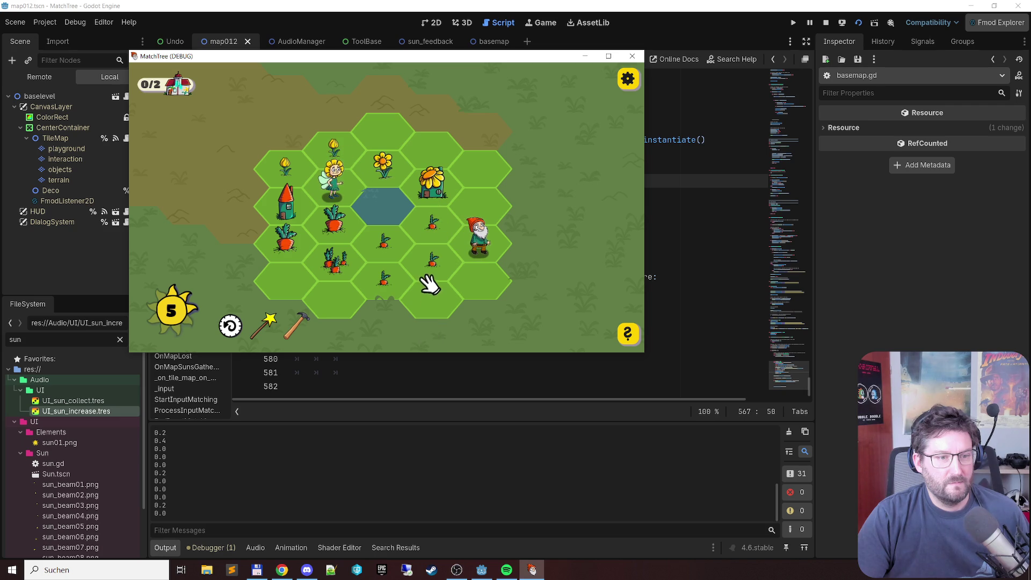
pyautogui.moveTo(384, 279)
pyautogui.mouseDown()
pyautogui.moveTo(430, 223)
pyautogui.moveTo(385, 244)
pyautogui.mouseUp()
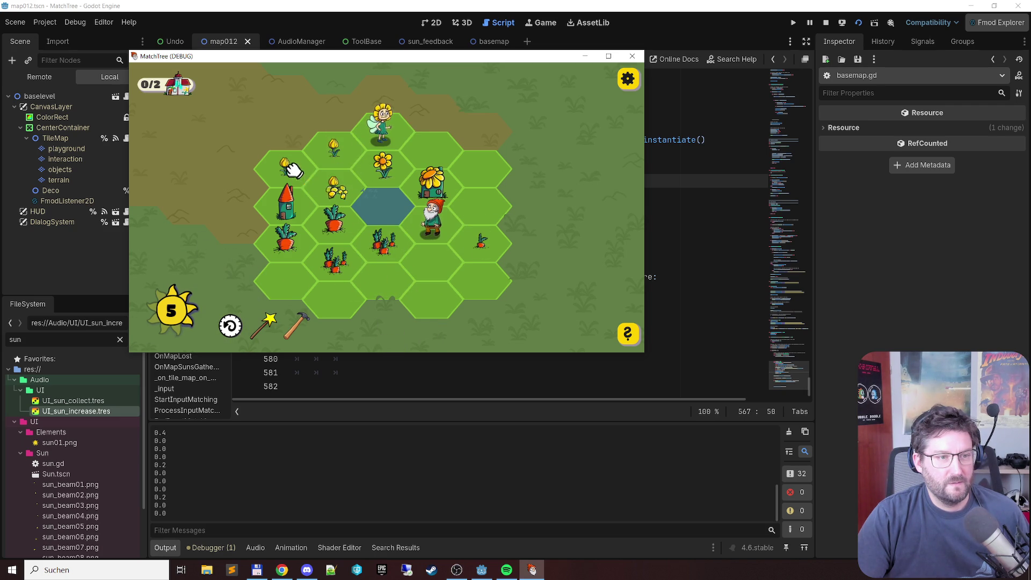
pyautogui.moveTo(335, 201); pyautogui.dragTo(338, 204)
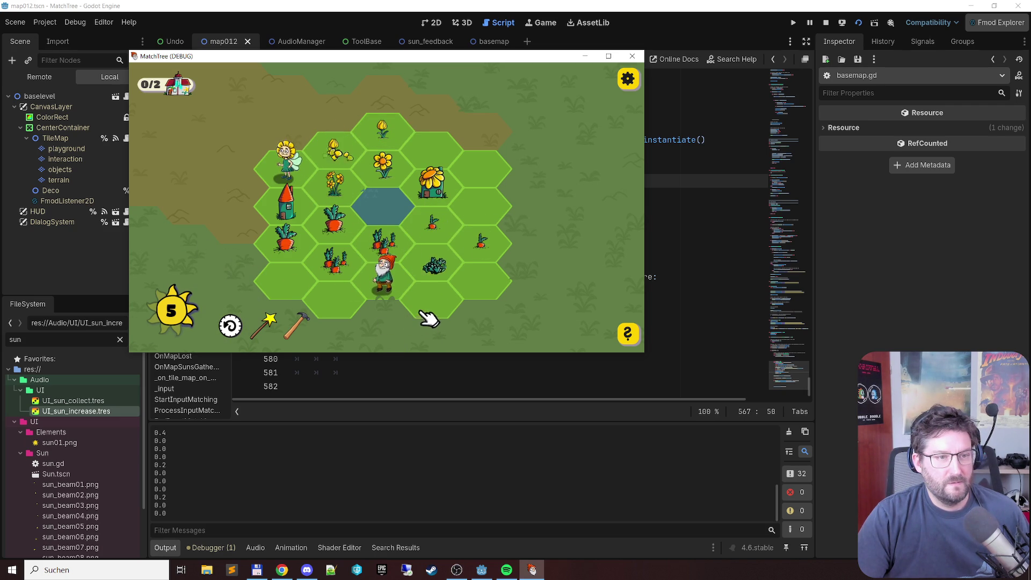
pyautogui.moveTo(482, 242)
pyautogui.mouseDown()
pyautogui.moveTo(434, 257)
pyautogui.moveTo(432, 223)
pyautogui.mouseUp()
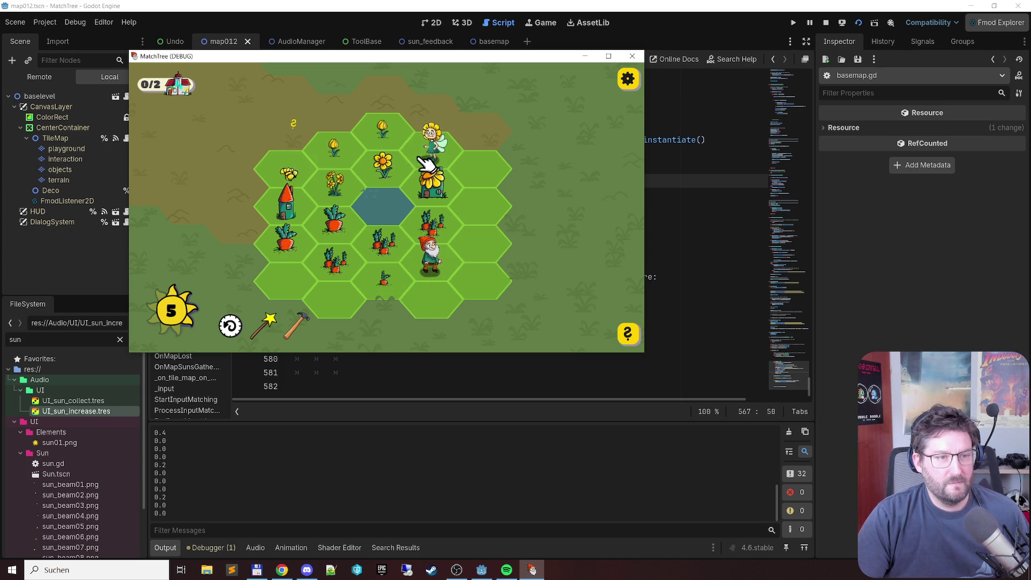
pyautogui.moveTo(421, 232); pyautogui.dragTo(324, 276)
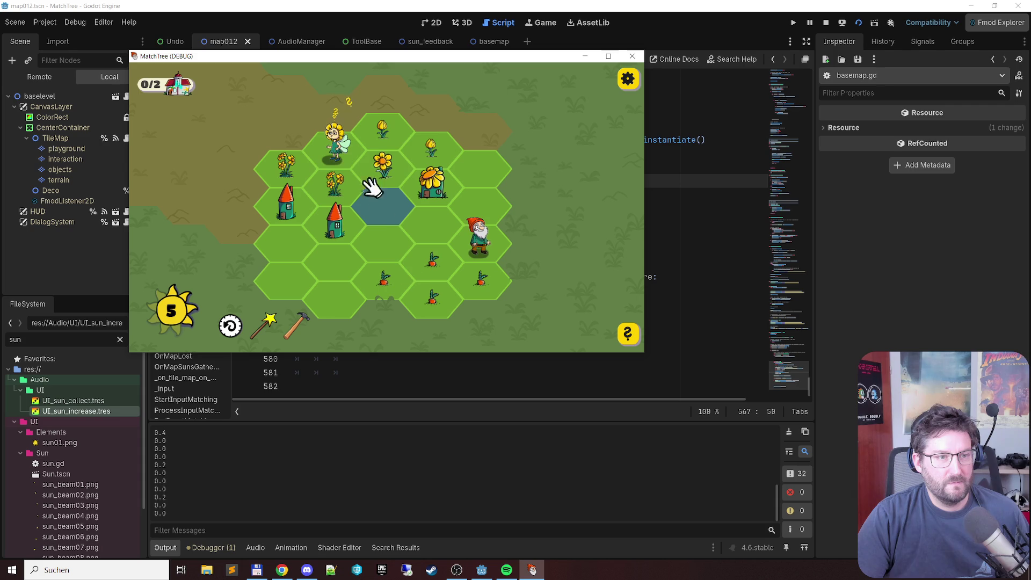
# Step: Merge tulips into a cluster and a sunflower, and sprouts into carrots
pyautogui.click(435, 148)
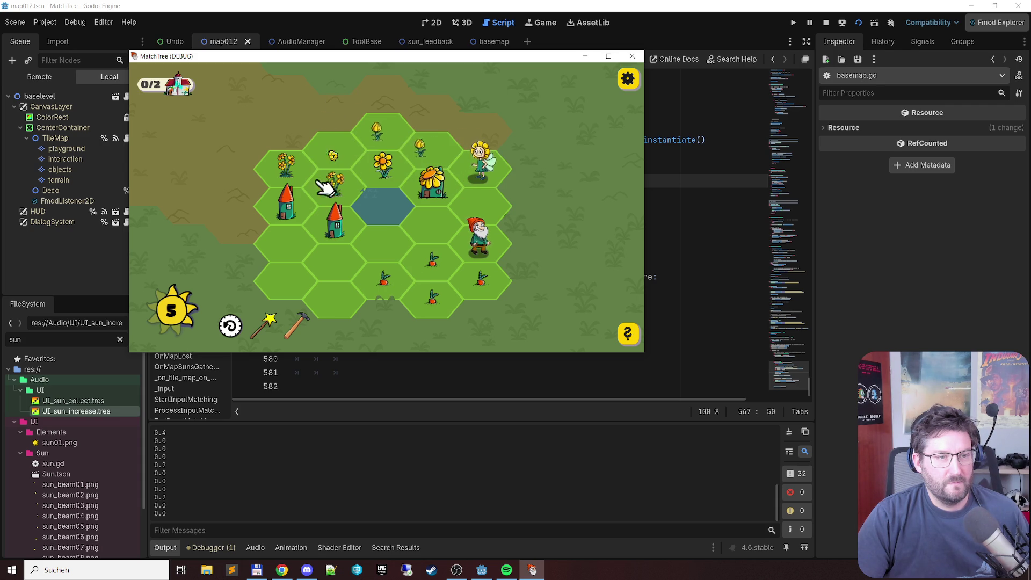
pyautogui.click(338, 182)
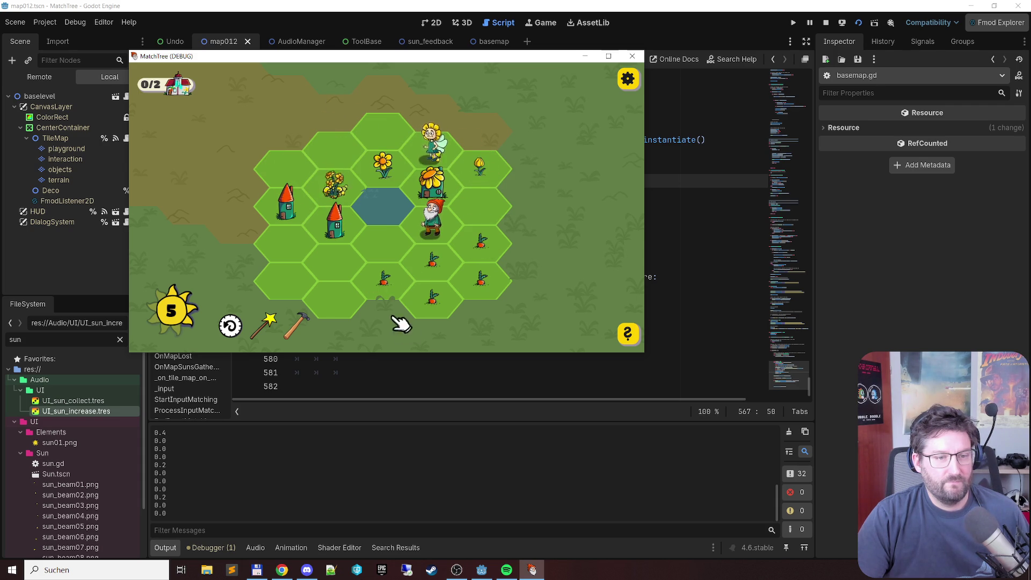
pyautogui.click(457, 299)
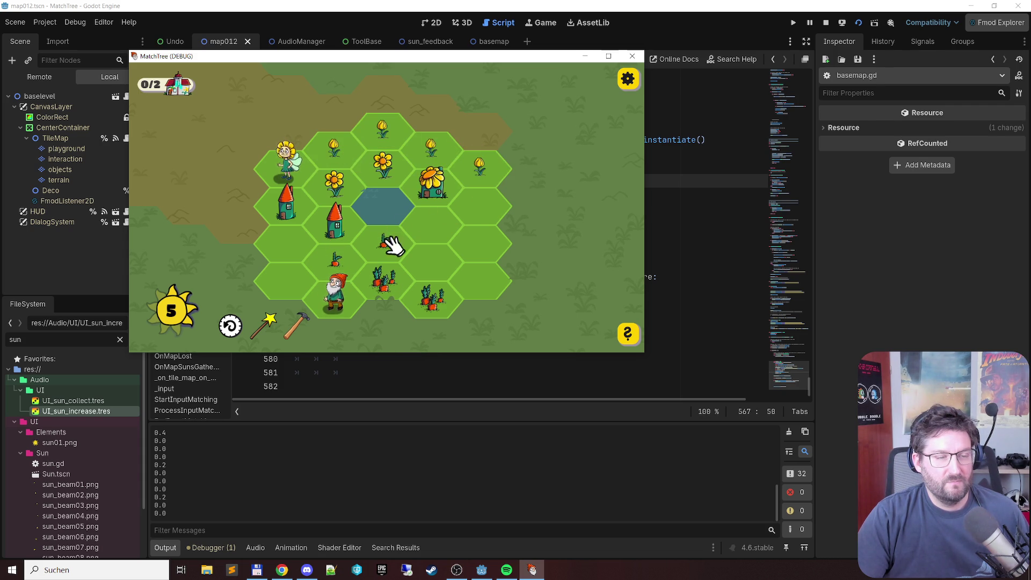
pyautogui.click(486, 174)
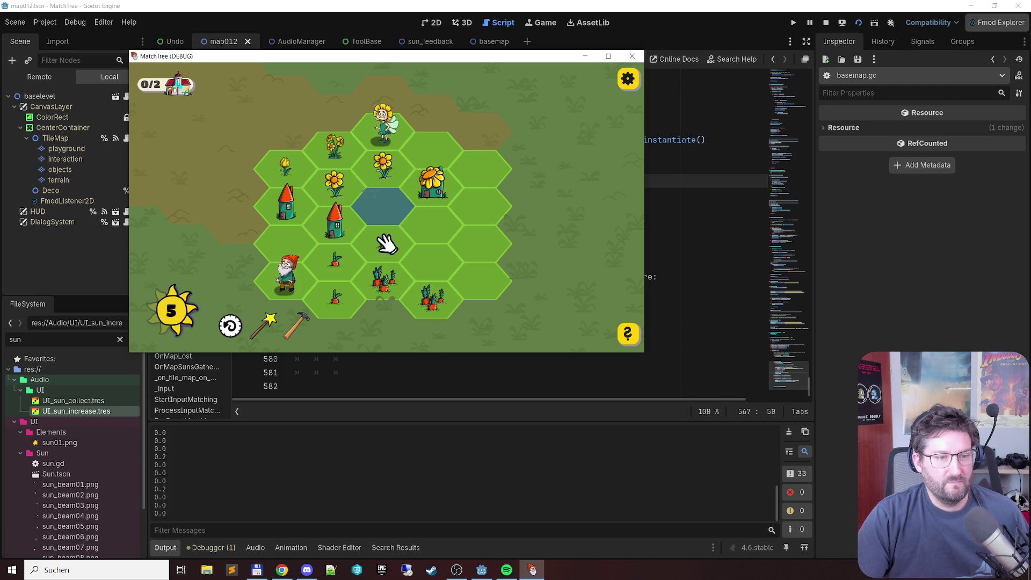
pyautogui.click(331, 303)
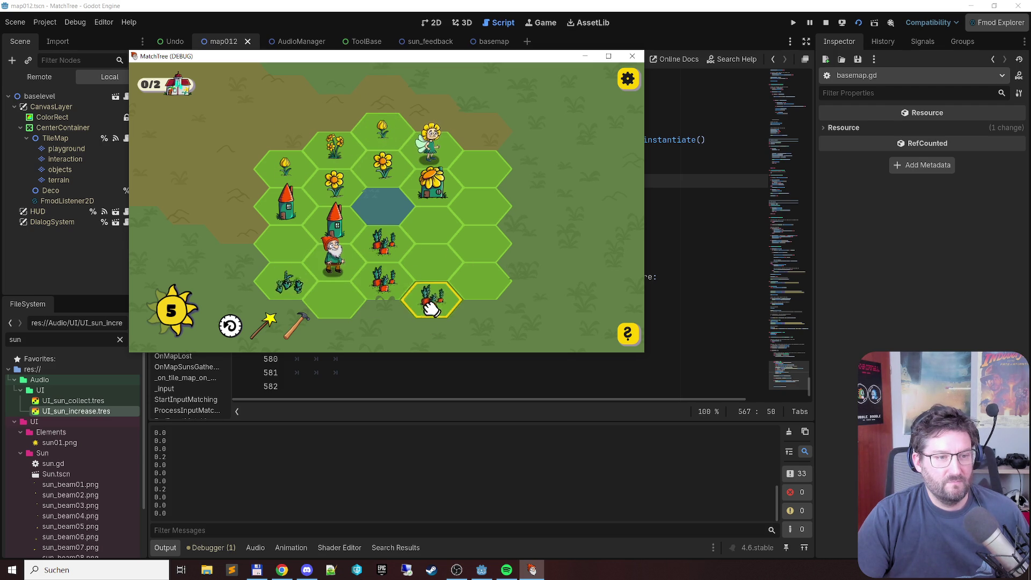
pyautogui.click(388, 231)
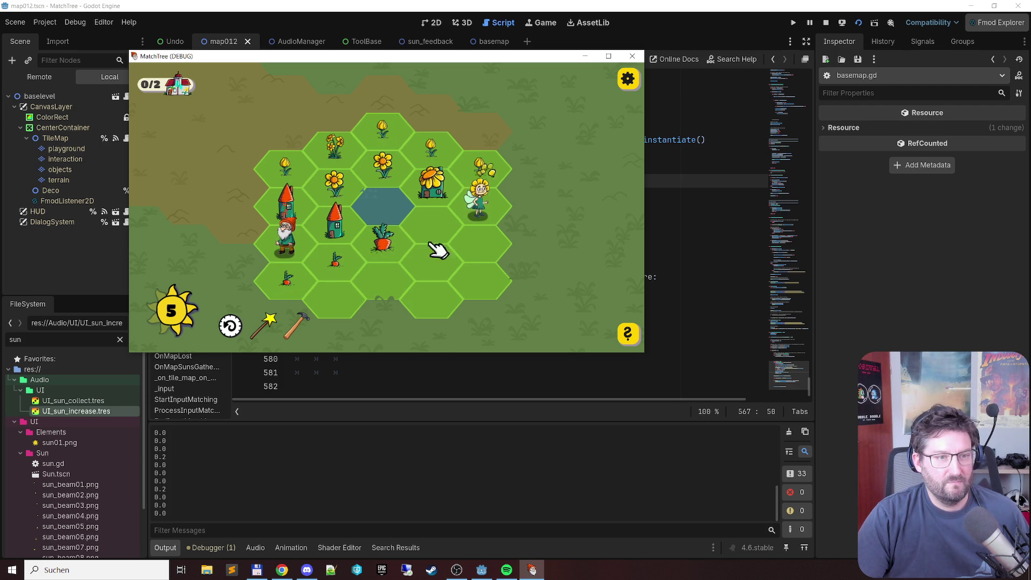
# Step: Build the second sunflower house from tulip bunches, adding a bush and a carrot patch
pyautogui.click(483, 173)
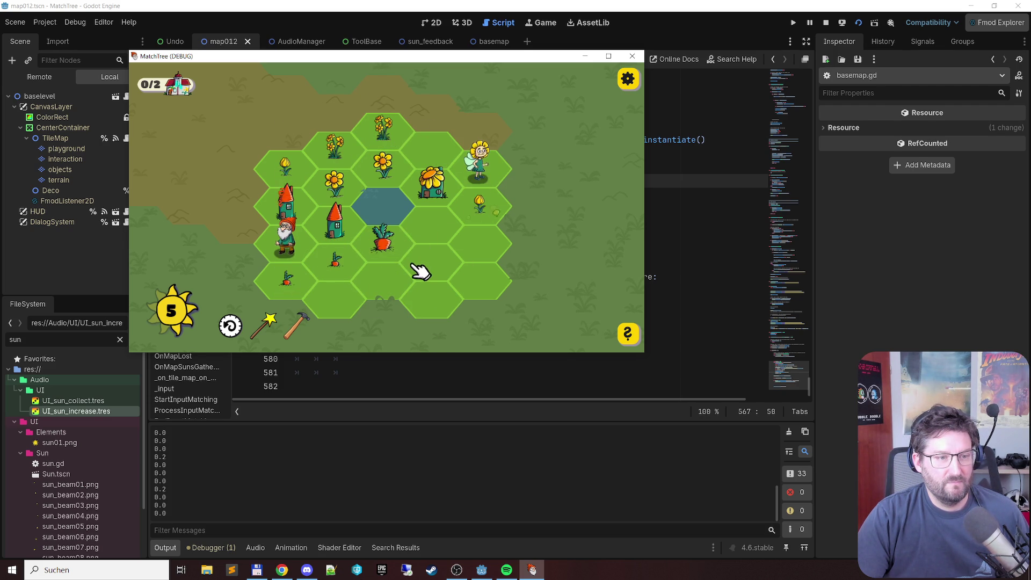
pyautogui.click(295, 249)
pyautogui.click(333, 274)
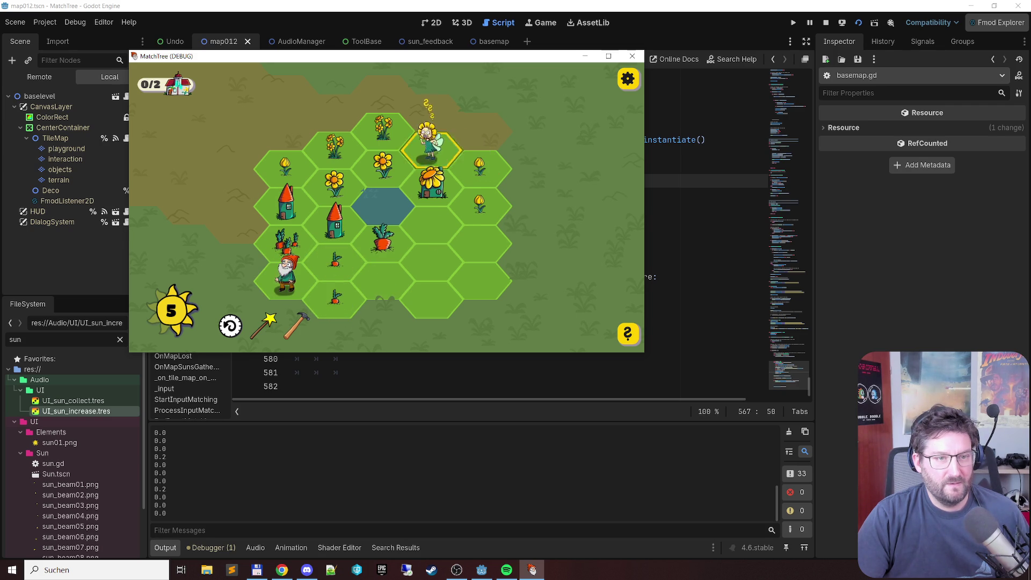
pyautogui.click(433, 153)
pyautogui.click(337, 152)
pyautogui.click(382, 161)
# Step: Merge tulips and carrots into bunches at centre-right and centre-left
pyautogui.click(474, 256)
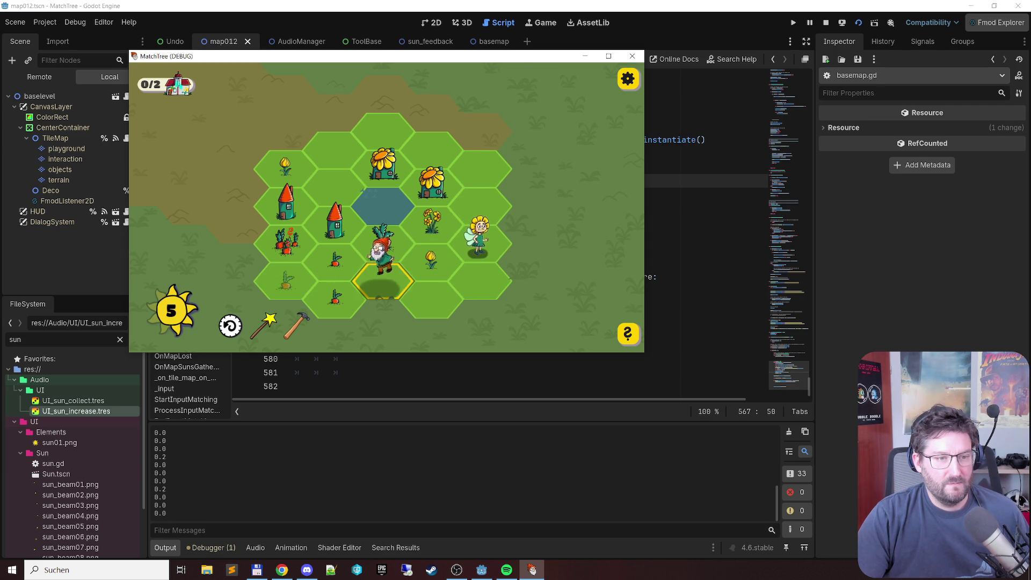
pyautogui.click(307, 302)
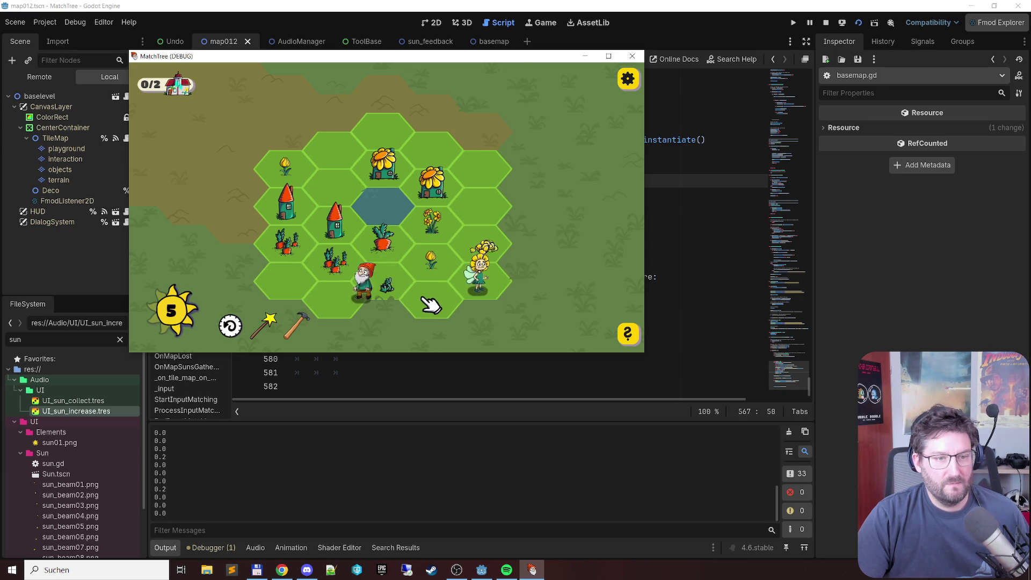
pyautogui.click(454, 288)
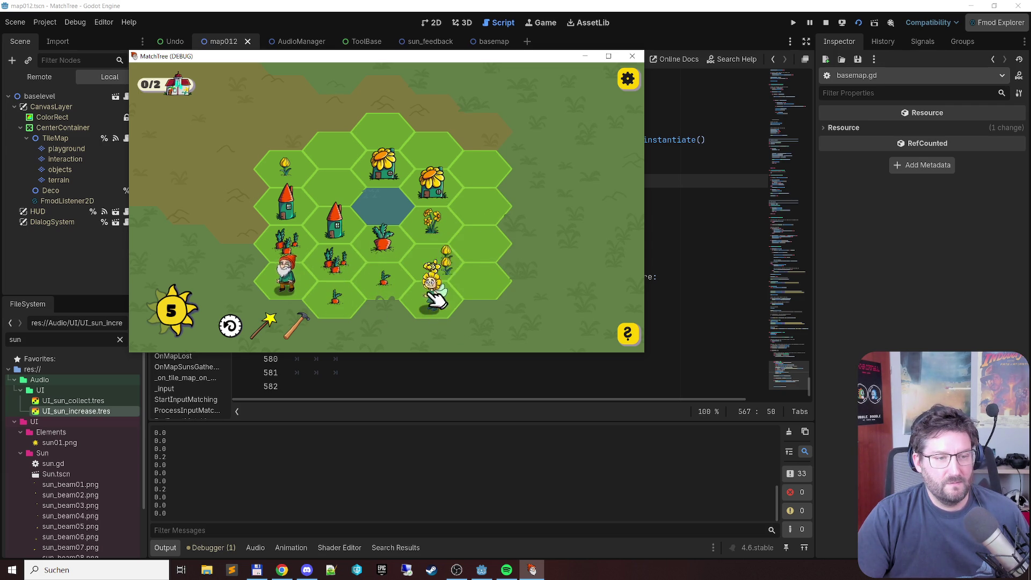
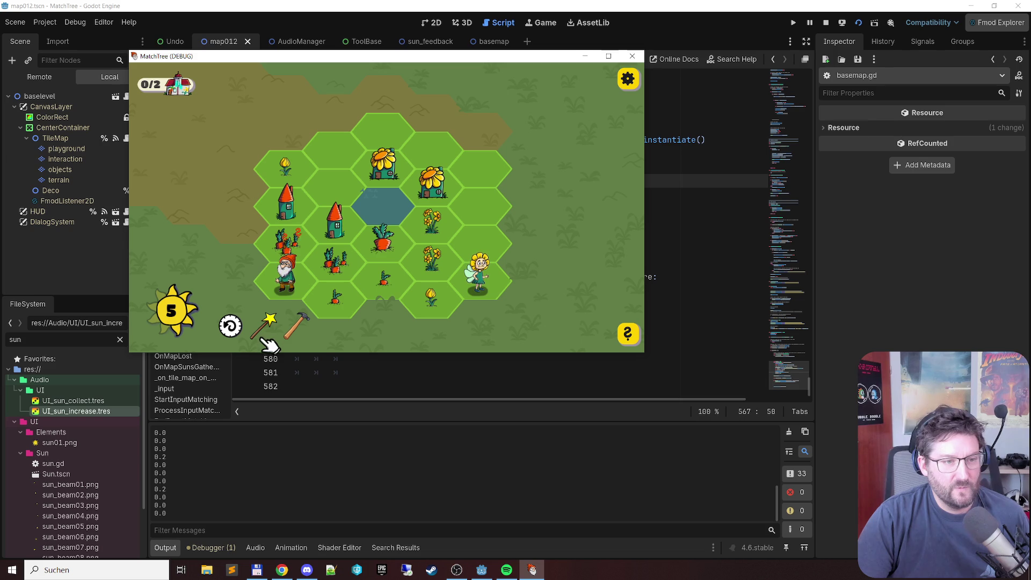
# Step: Merge the lower-left carrots and middle flowers, then use the magic wand on the top-left hex
pyautogui.click(333, 182)
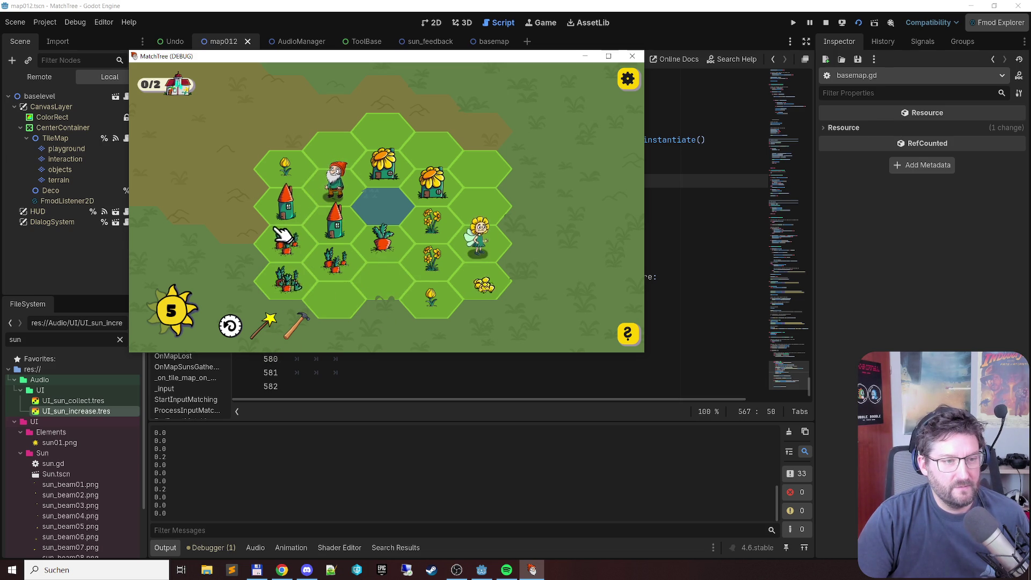
pyautogui.click(334, 260)
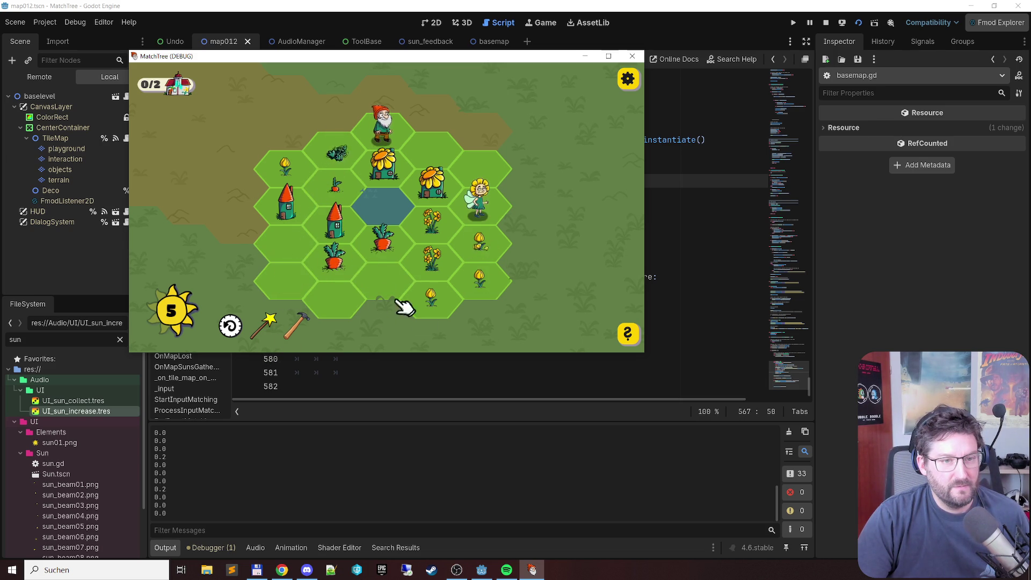
pyautogui.click(486, 275)
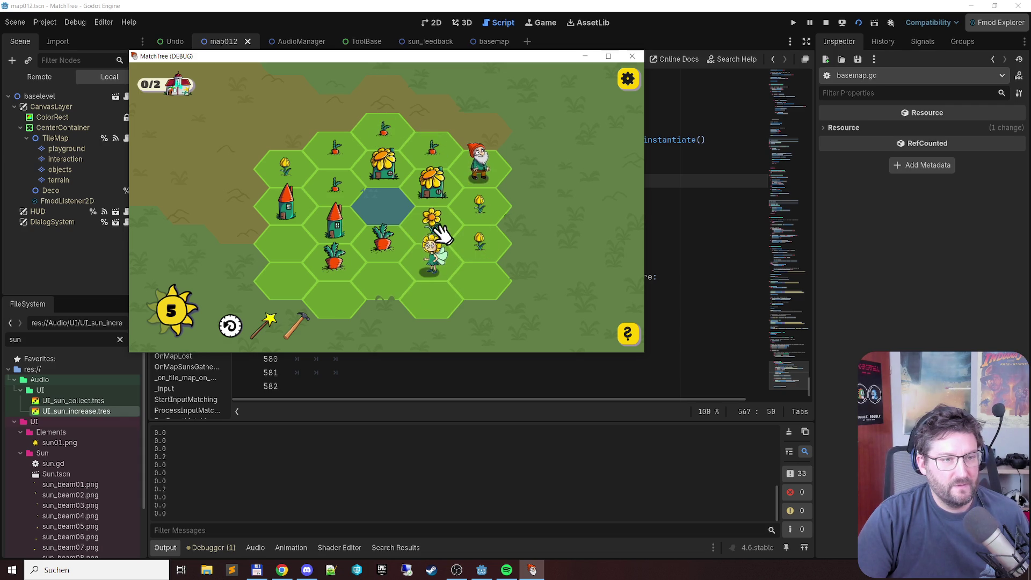
pyautogui.click(290, 177)
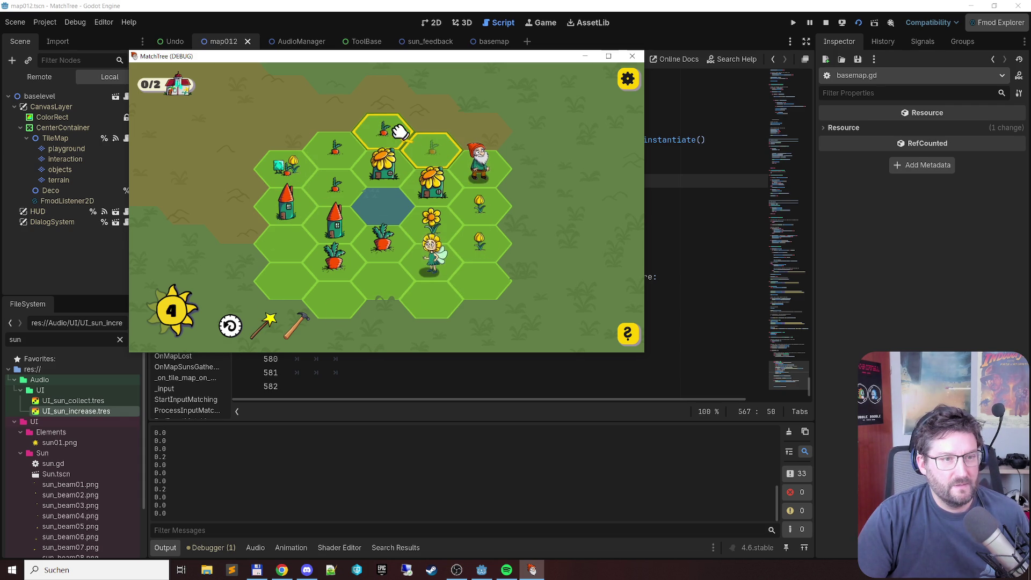
pyautogui.click(288, 169)
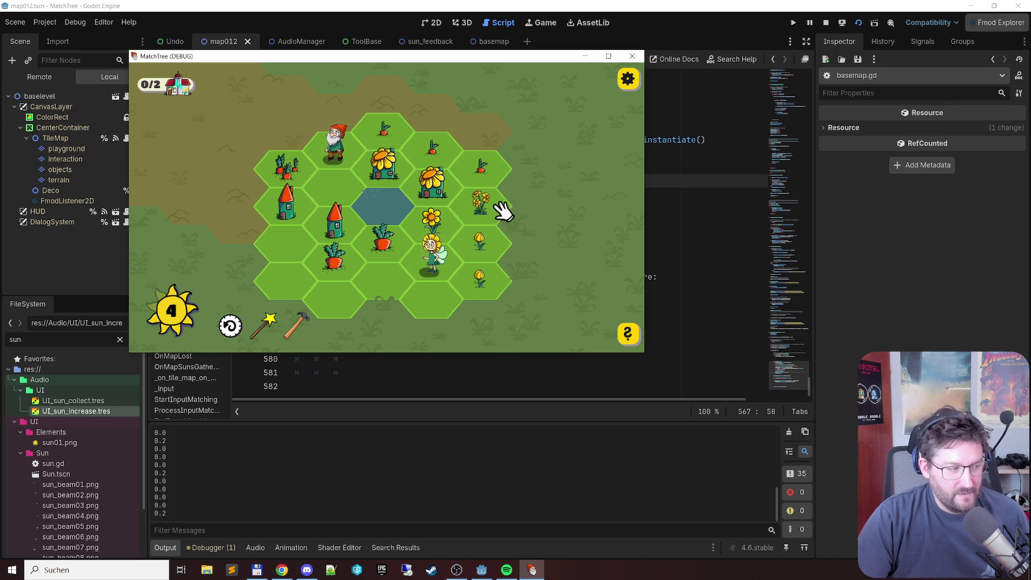
# Step: Merge top-right sprouts, buds into flowers, left hexes into a carrot, and chain the top-row carrots
pyautogui.click(482, 166)
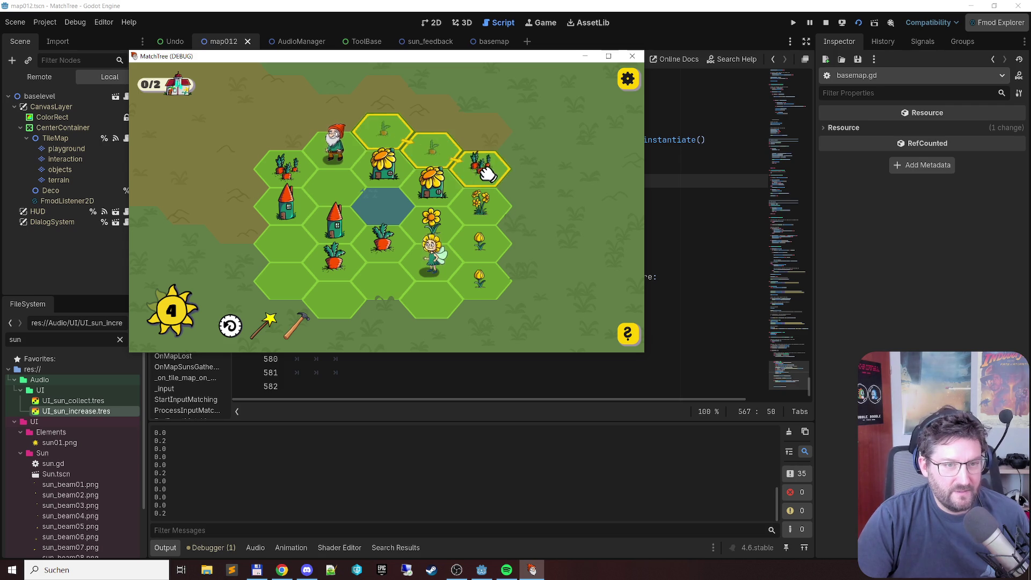
pyautogui.click(491, 245)
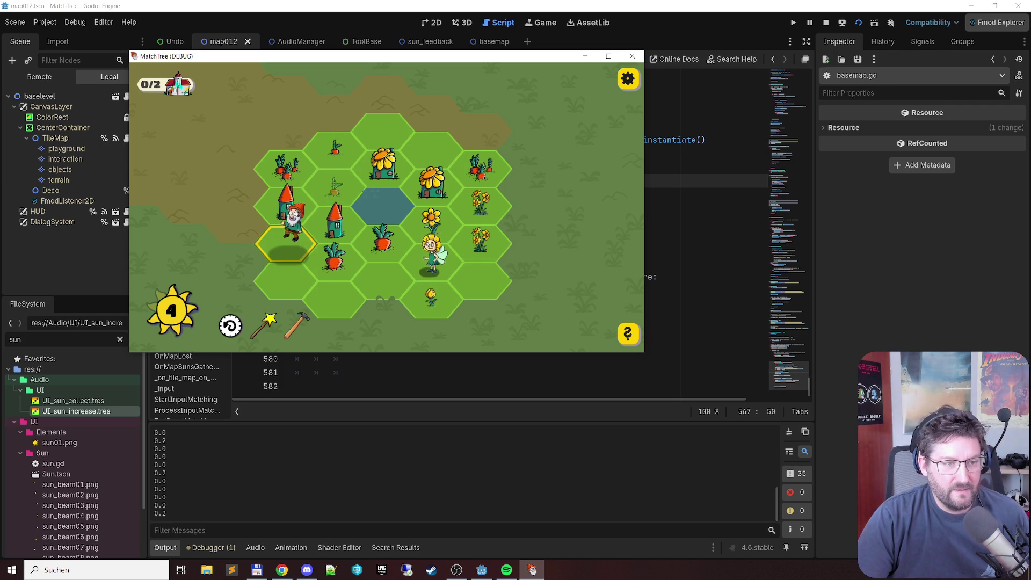
pyautogui.click(429, 294)
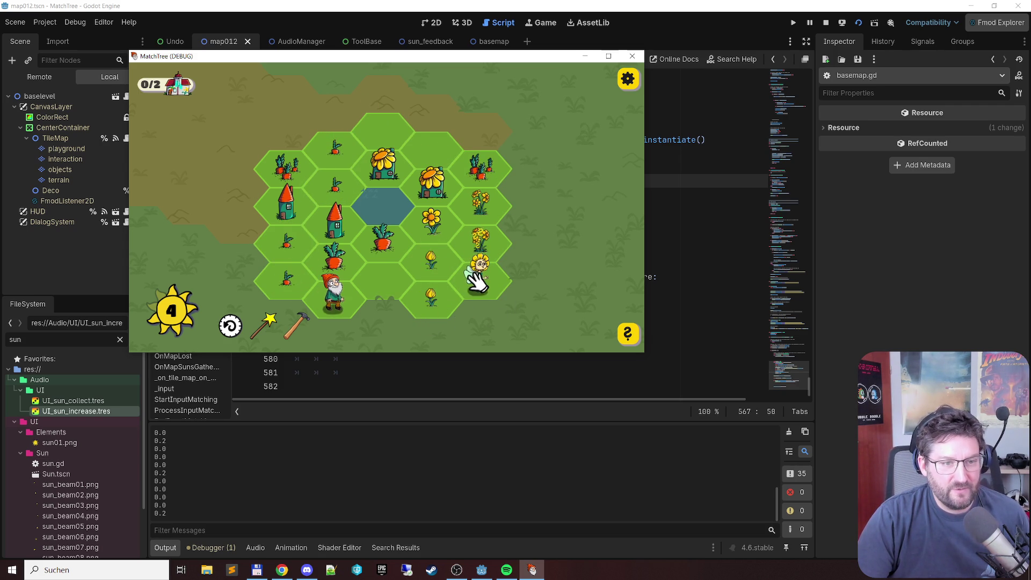
pyautogui.click(430, 263)
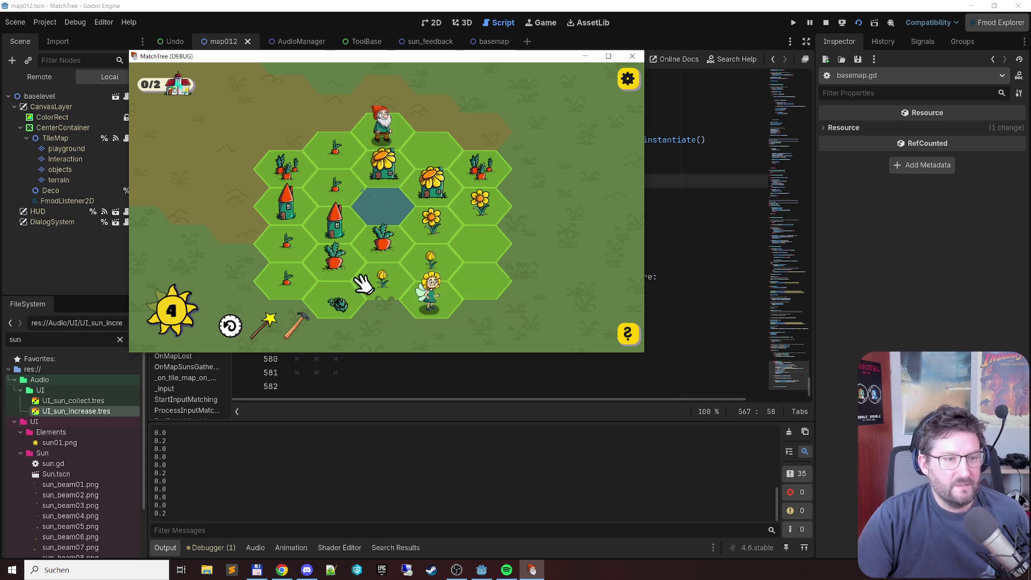
pyautogui.click(286, 263)
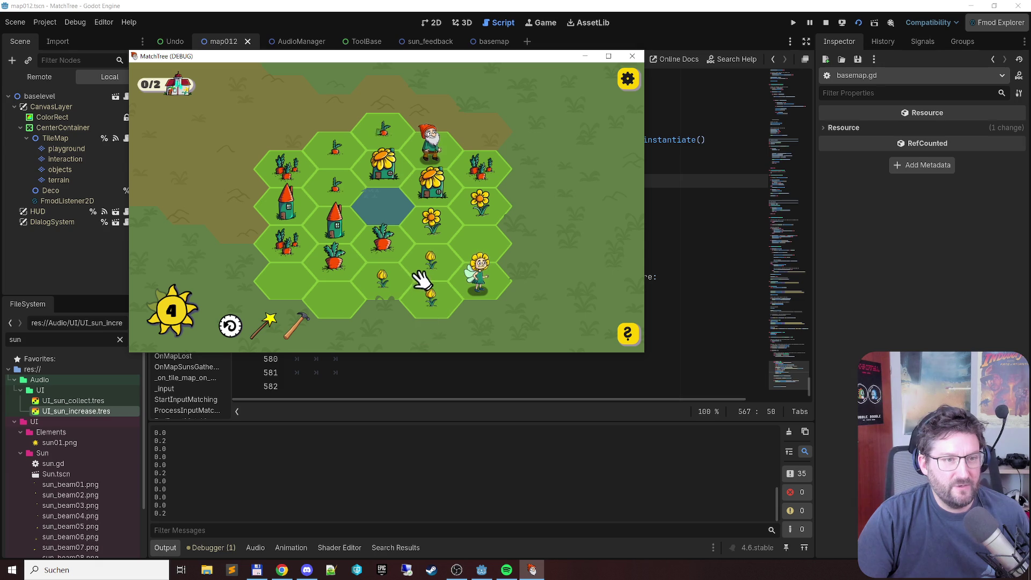
pyautogui.click(394, 139)
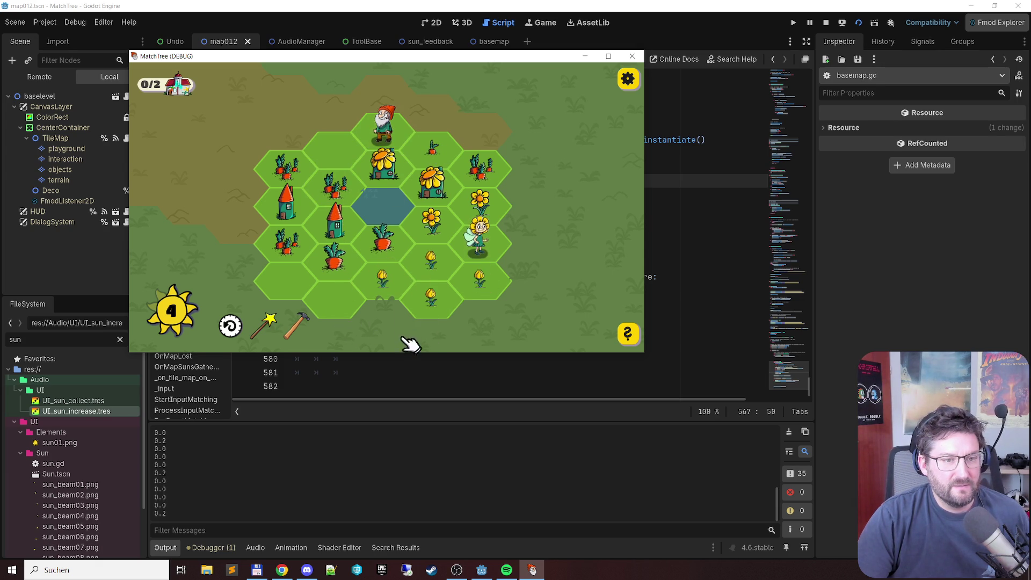
pyautogui.click(440, 252)
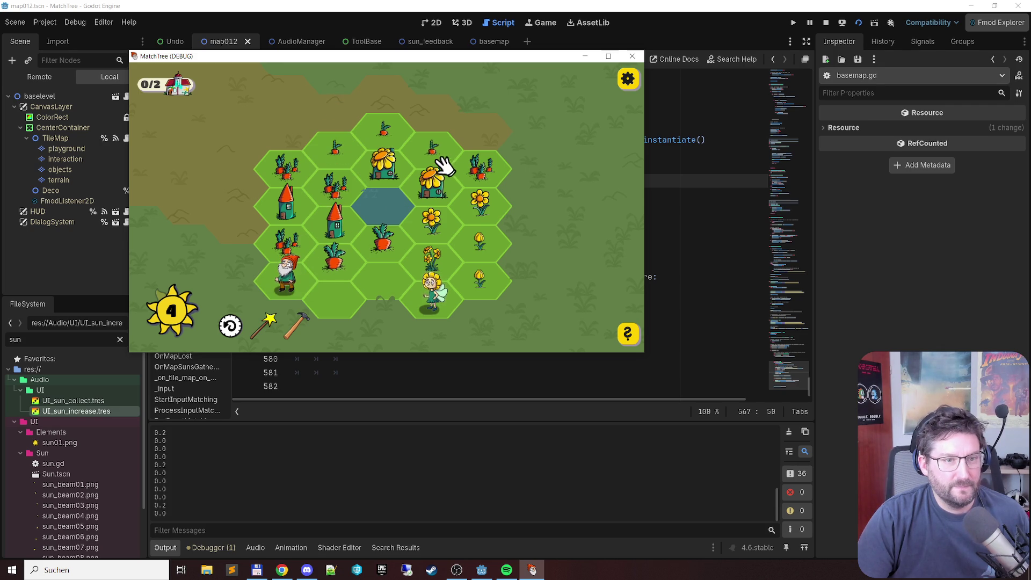
pyautogui.moveTo(437, 157)
pyautogui.mouseDown()
pyautogui.moveTo(361, 138)
pyautogui.moveTo(338, 145)
pyautogui.mouseUp()
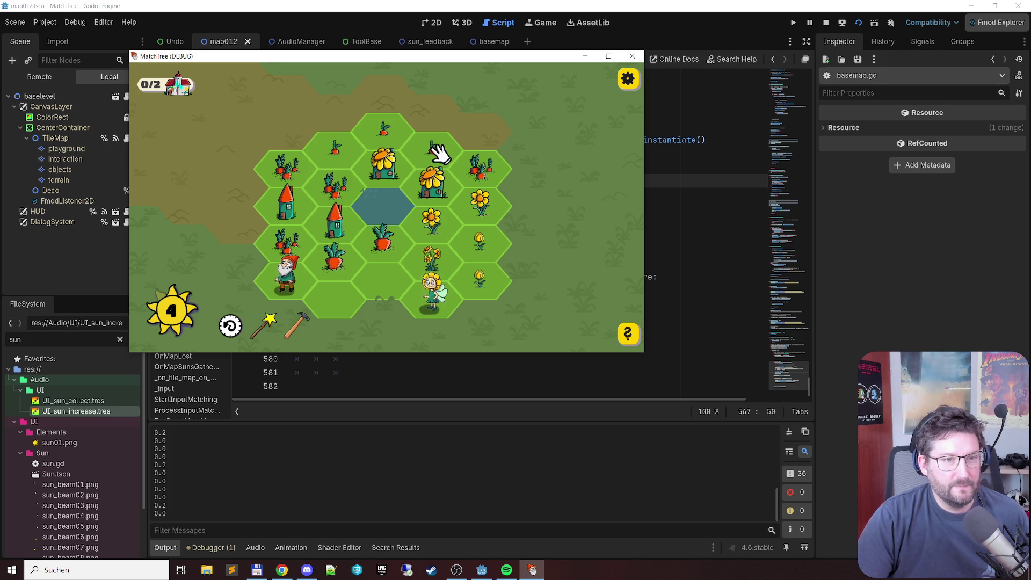
# Step: Chain the remaining carrot, flower and tulip hexes until the house counter reads 2/2
pyautogui.moveTo(269, 325)
pyautogui.mouseDown()
pyautogui.moveTo(479, 166)
pyautogui.moveTo(417, 147)
pyautogui.moveTo(281, 173)
pyautogui.mouseUp()
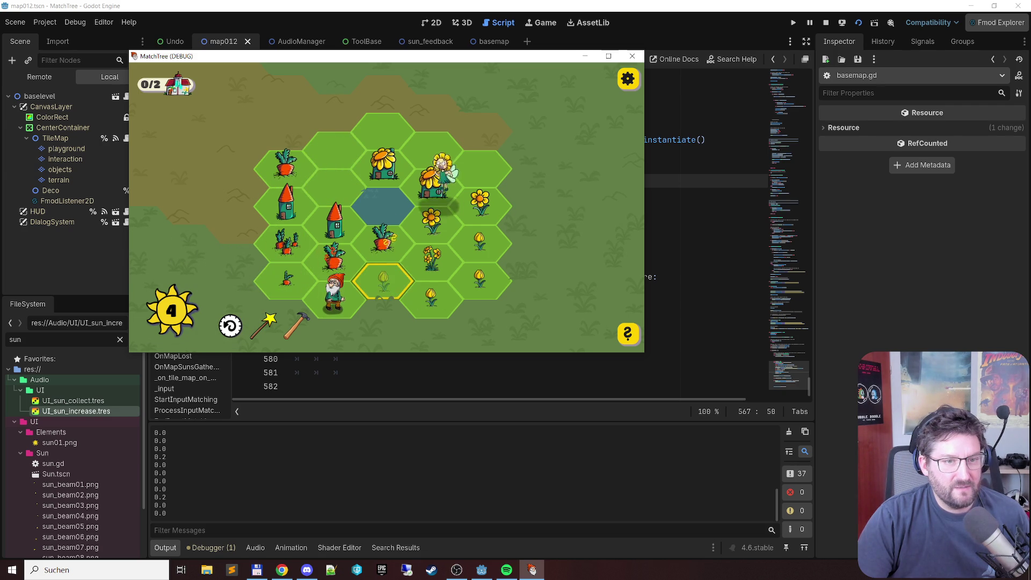
pyautogui.moveTo(387, 285); pyautogui.dragTo(490, 251)
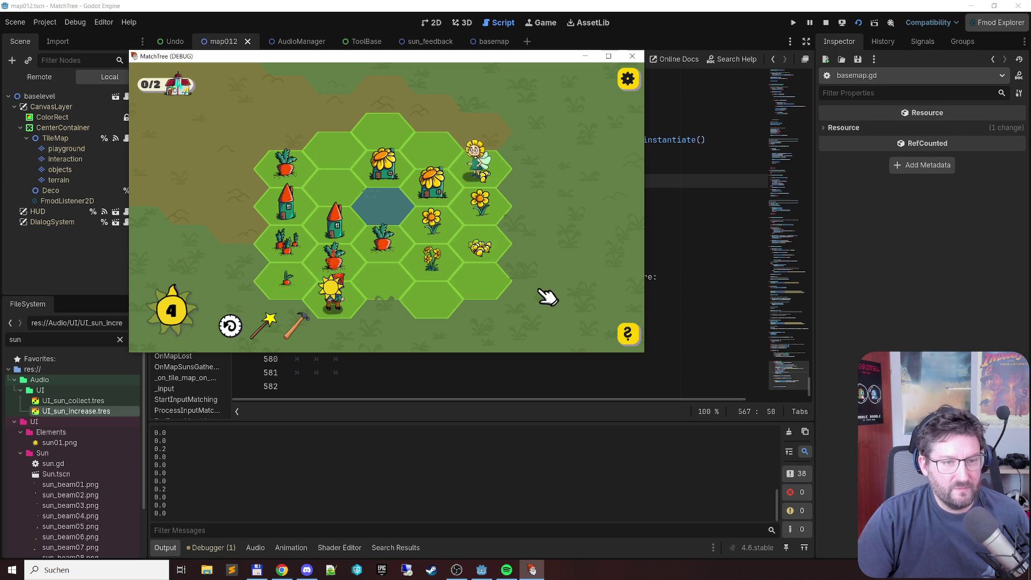
pyautogui.moveTo(396, 296); pyautogui.dragTo(276, 283)
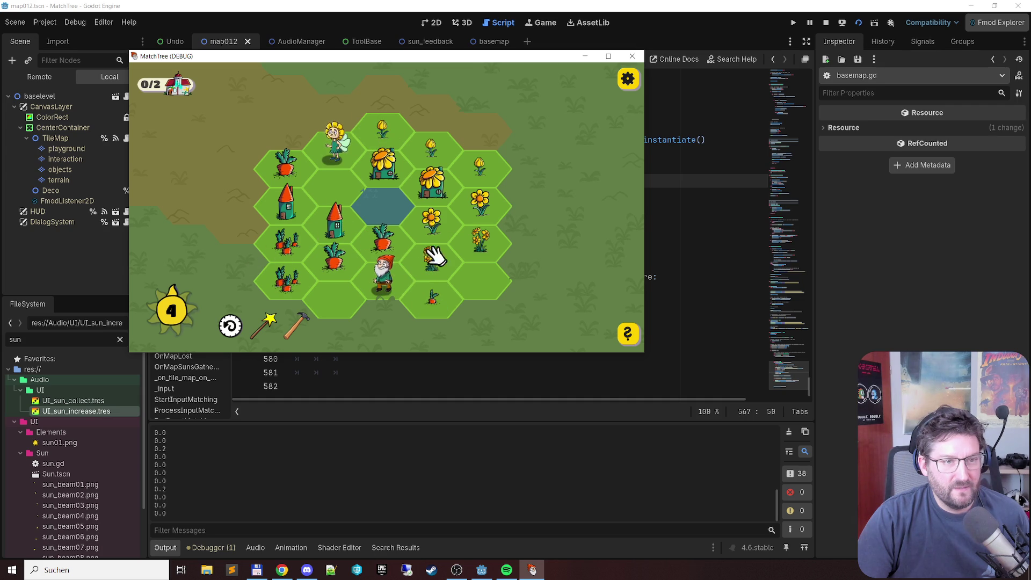
pyautogui.moveTo(394, 138); pyautogui.dragTo(446, 162)
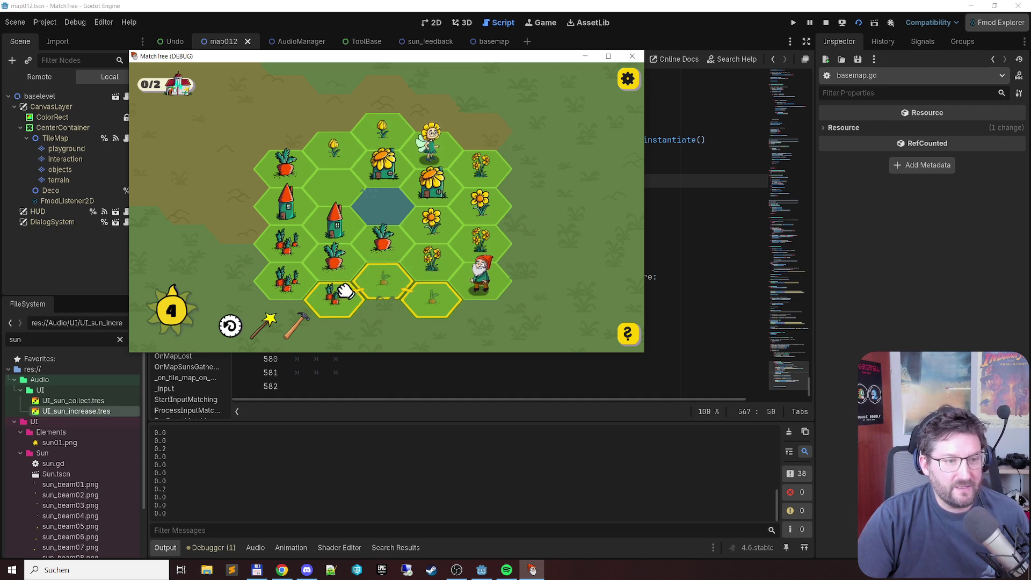
pyautogui.moveTo(341, 299)
pyautogui.mouseDown()
pyautogui.moveTo(282, 279)
pyautogui.moveTo(288, 230)
pyautogui.mouseUp()
pyautogui.moveTo(459, 275)
pyautogui.mouseDown()
pyautogui.moveTo(461, 292)
pyautogui.moveTo(307, 259)
pyautogui.mouseUp()
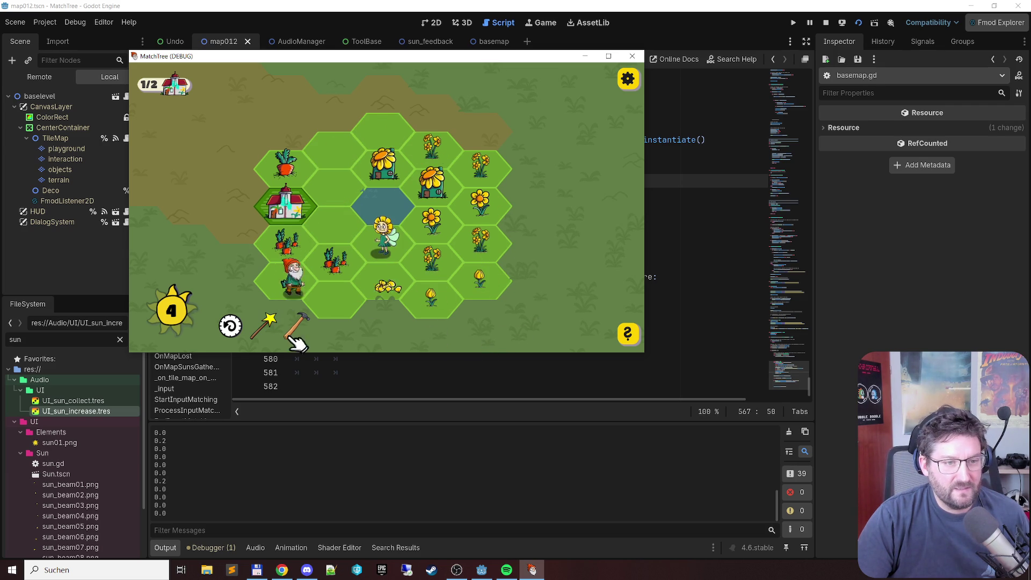
pyautogui.moveTo(380, 287)
pyautogui.mouseDown()
pyautogui.moveTo(487, 293)
pyautogui.moveTo(482, 244)
pyautogui.moveTo(483, 259)
pyautogui.moveTo(460, 210)
pyautogui.moveTo(414, 226)
pyautogui.moveTo(385, 161)
pyautogui.moveTo(437, 228)
pyautogui.mouseUp()
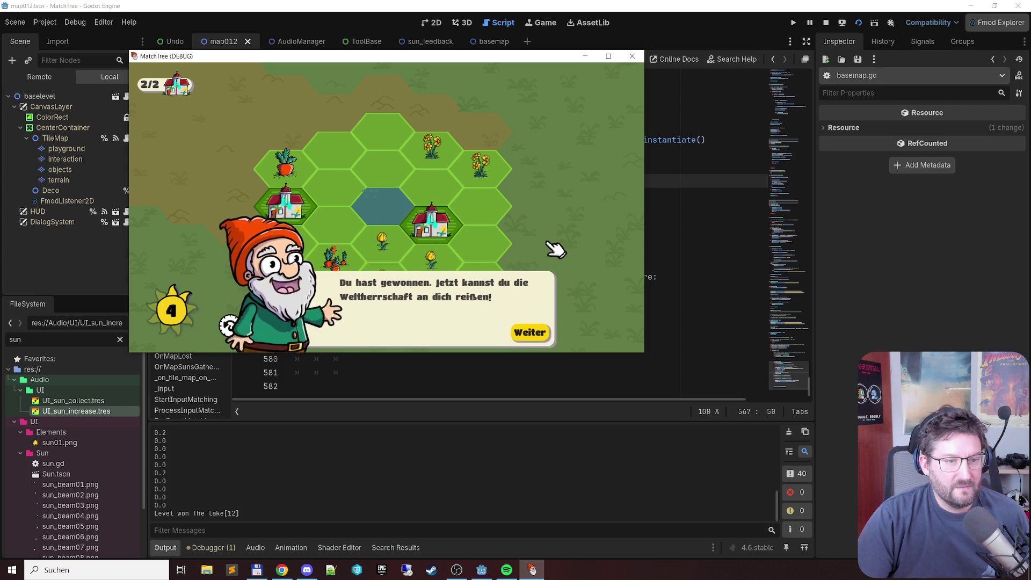
# Step: Dismiss the win message with Weiter and close the MatchTree (DEBUG) window
pyautogui.click(529, 334)
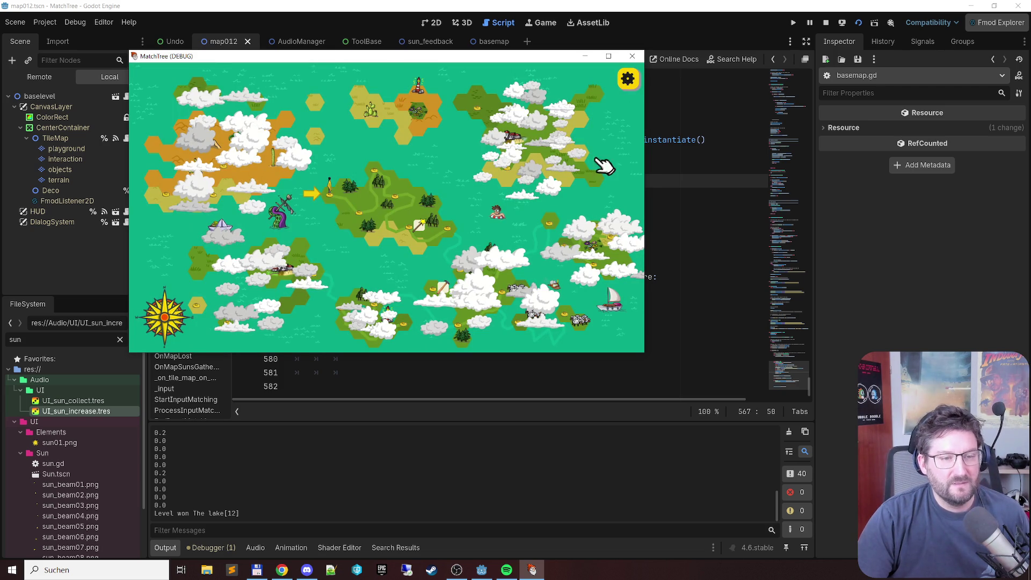
pyautogui.click(632, 56)
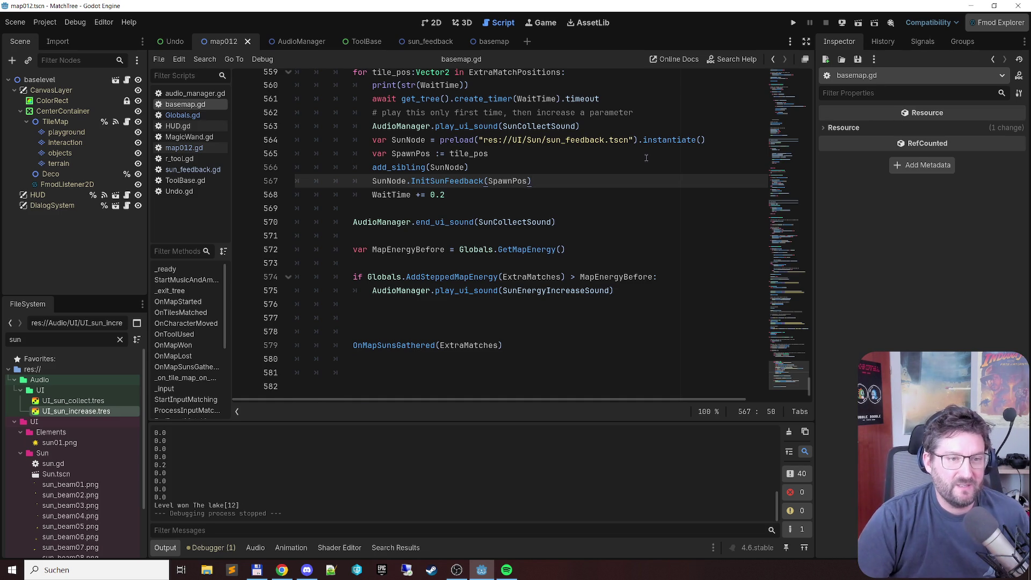
# Step: Delete the print(str(WaitTime)) debug line and the extra blank lines before the WaitTime loop
pyautogui.scroll(7, 646, 158)
pyautogui.click(564, 318)
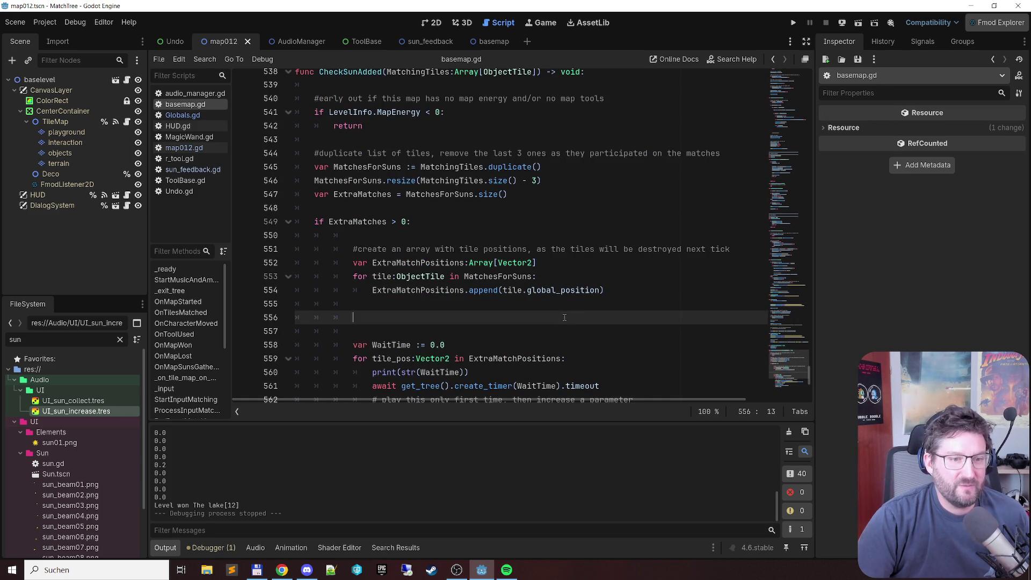
pyautogui.click(665, 303)
pyautogui.hotkey('ctrl', 'shift', 'k')
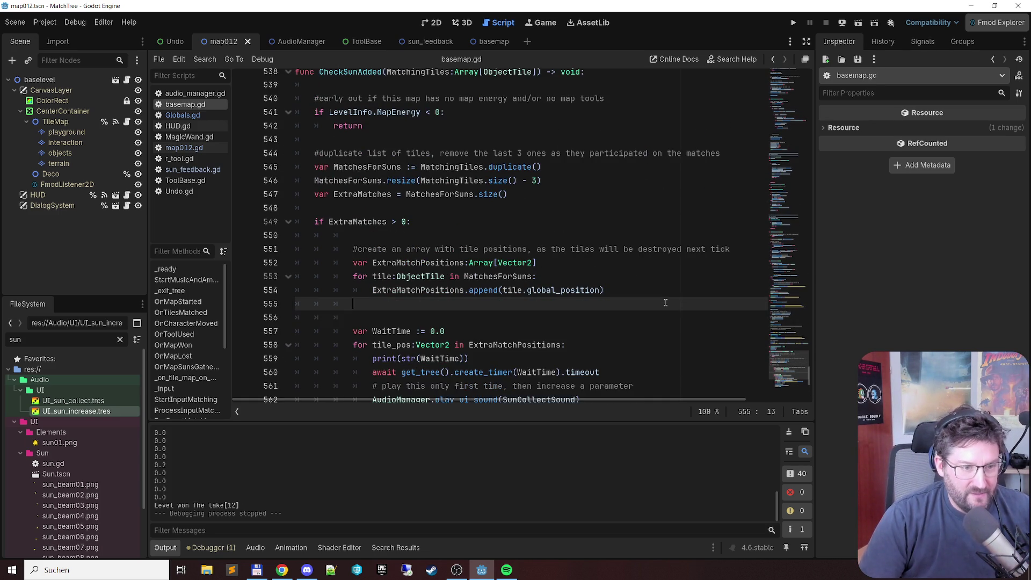
pyautogui.press('Down')
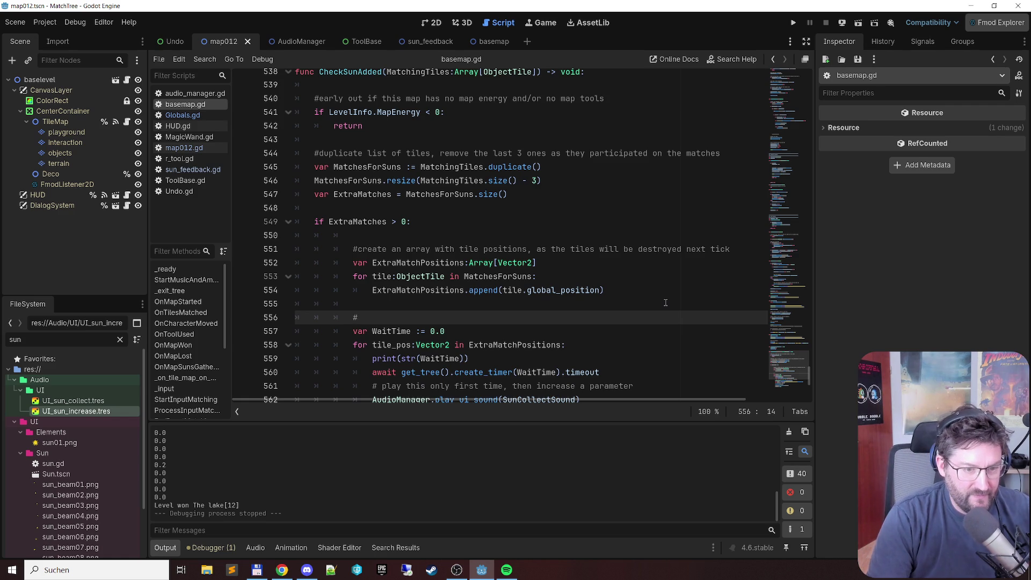
pyautogui.press('Down')
pyautogui.press('Down')
pyautogui.press('Down')
pyautogui.hotkey('shift', 'End')
pyautogui.press('Delete')
pyautogui.press('BackSpace')
pyautogui.press('BackSpace')
pyautogui.press('BackSpace')
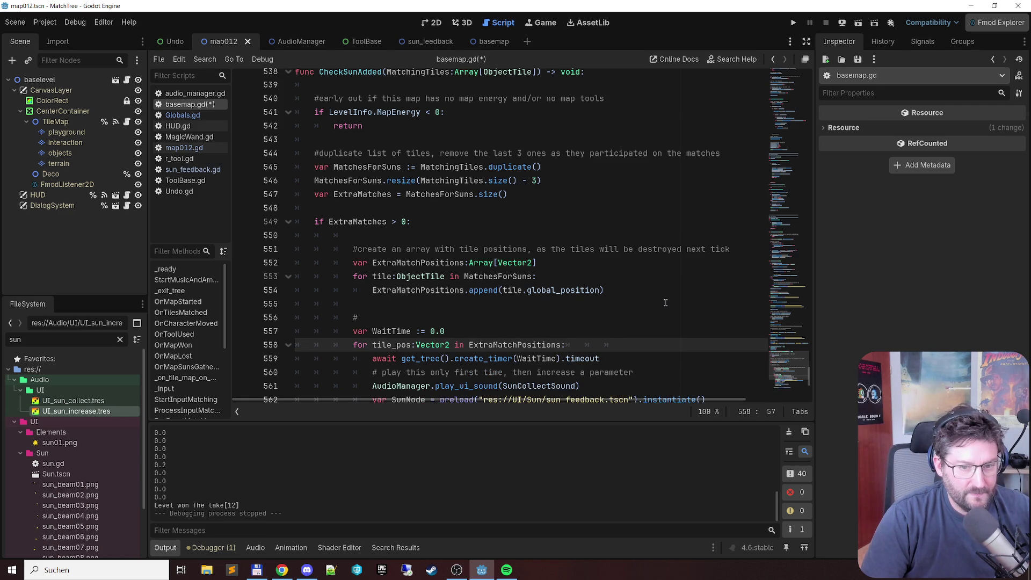
# Step: Extend the comment above the delay loop to explain it creates the suns with sounds
pyautogui.press('Up')
pyautogui.press('Up')
pyautogui.write('us')
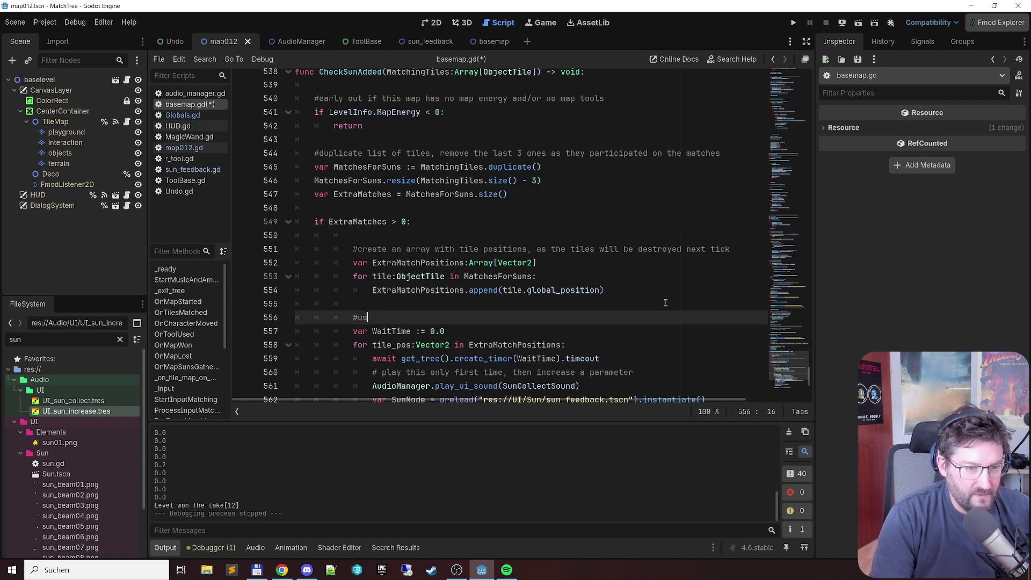
pyautogui.write(' to ')
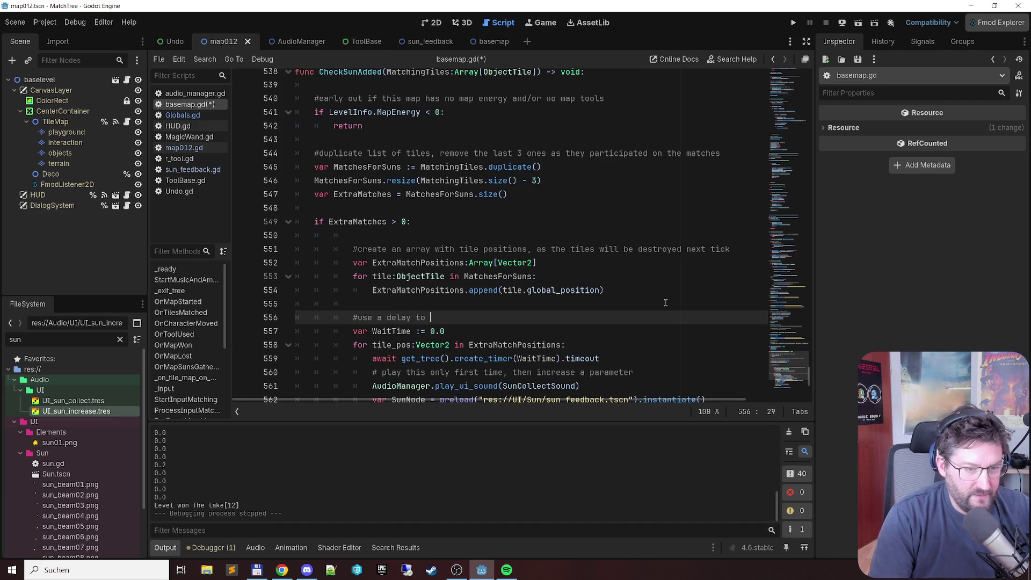
pyautogui.write('create the suns as fee')
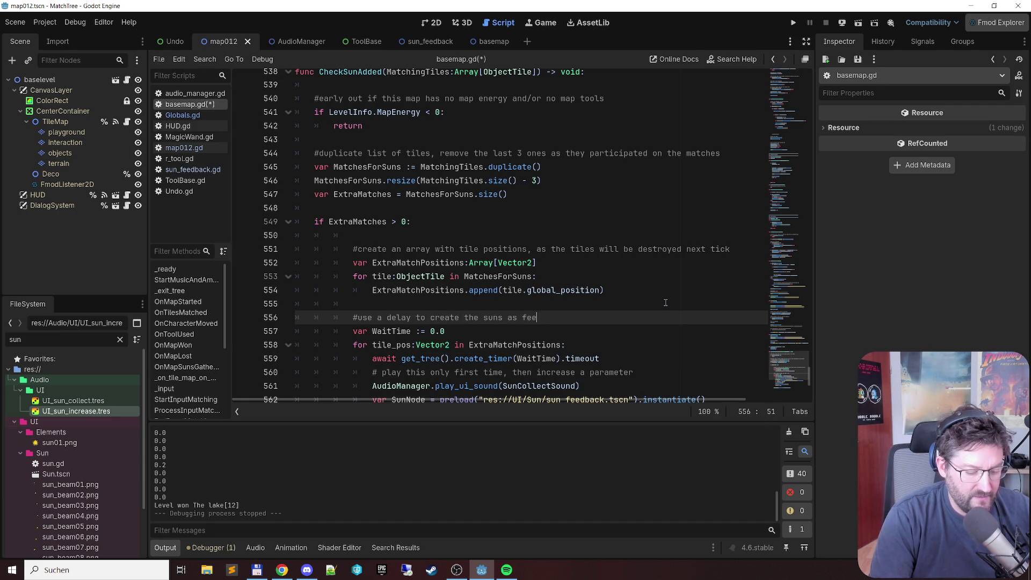
pyautogui.write('uding sounds')
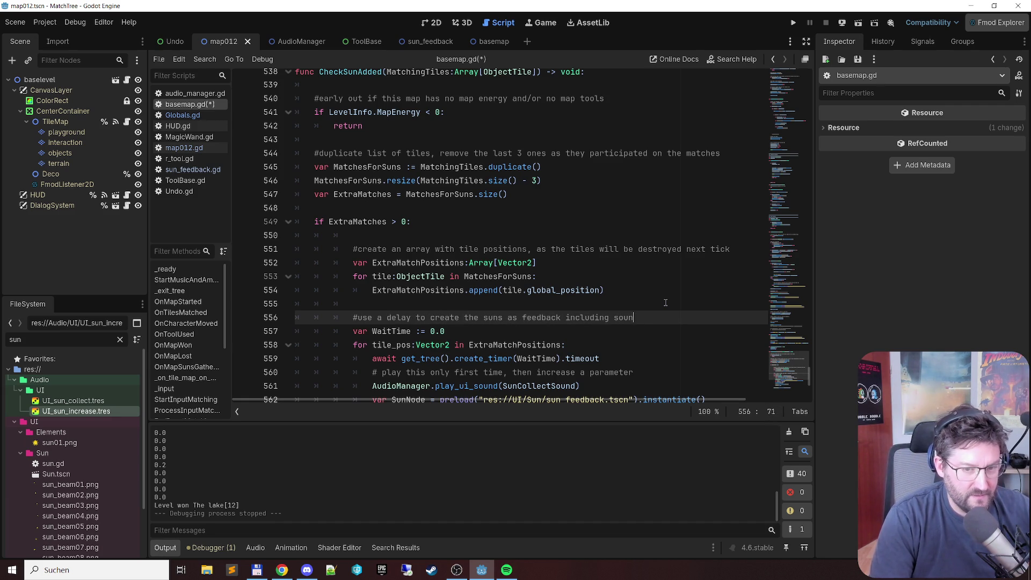
pyautogui.scroll(-6, 505, 312)
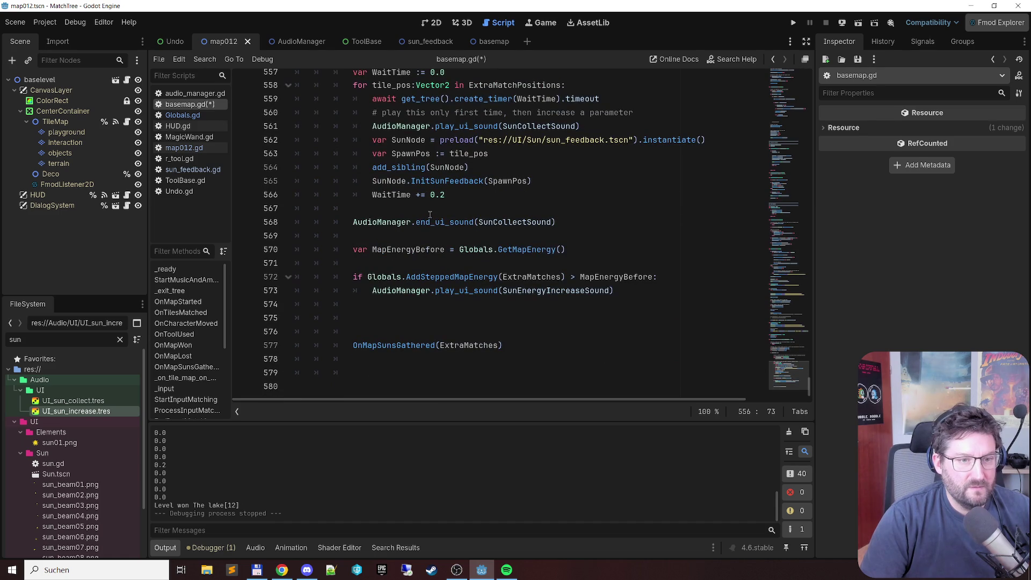
# Step: Remove the empty line below the MapEnergyBefore declaration
pyautogui.click(432, 209)
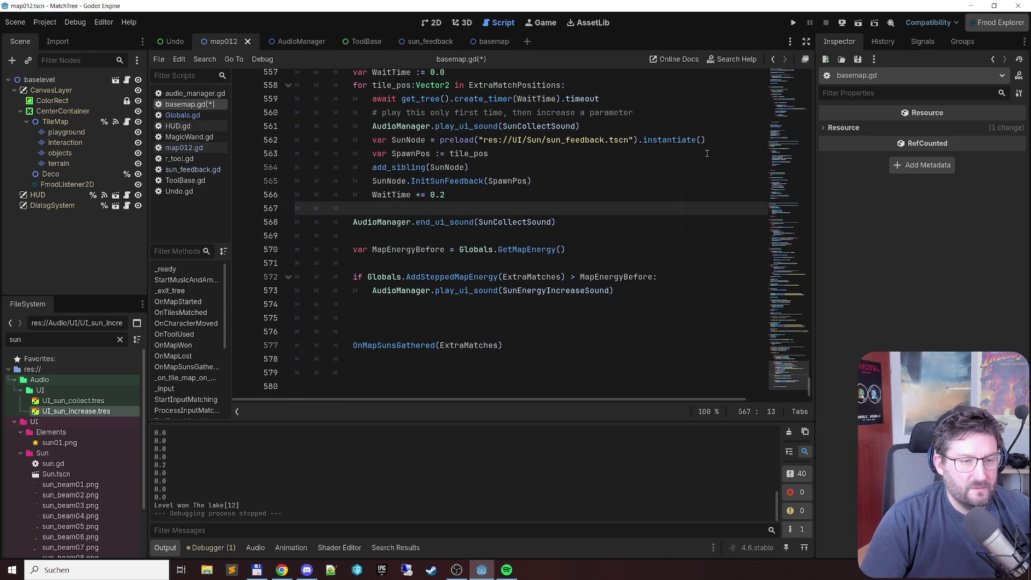
pyautogui.press('Down')
pyautogui.press('Down')
pyautogui.press('Down')
pyautogui.press('Up')
pyautogui.press('Down')
pyautogui.press('End')
pyautogui.press('Delete')
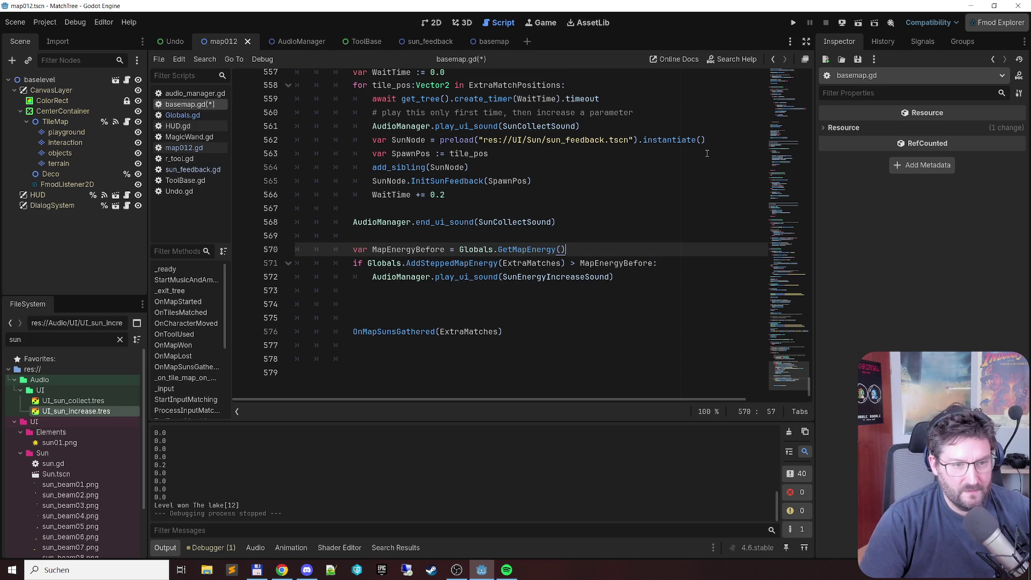
# Step: Inline Globals.GetMapEnergy() into the if condition, replacing MapEnergyBefore, and save
pyautogui.hotkey('ctrl', 'shift', 'Left')
pyautogui.hotkey('ctrl', 'shift', 'Left')
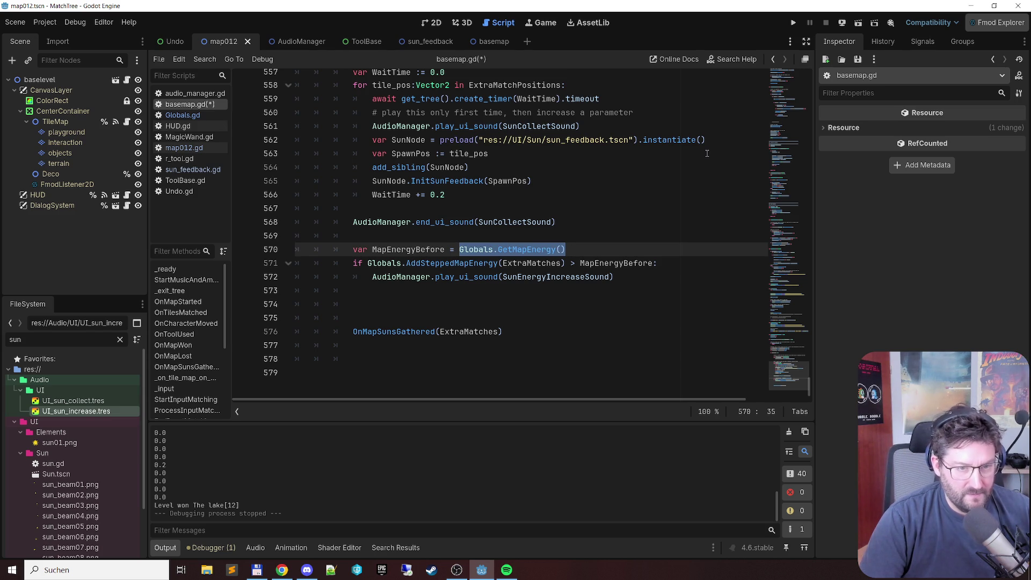
pyautogui.hotkey('ctrl', 'x')
pyautogui.hotkey('shift', 'Home')
pyautogui.press('BackSpace')
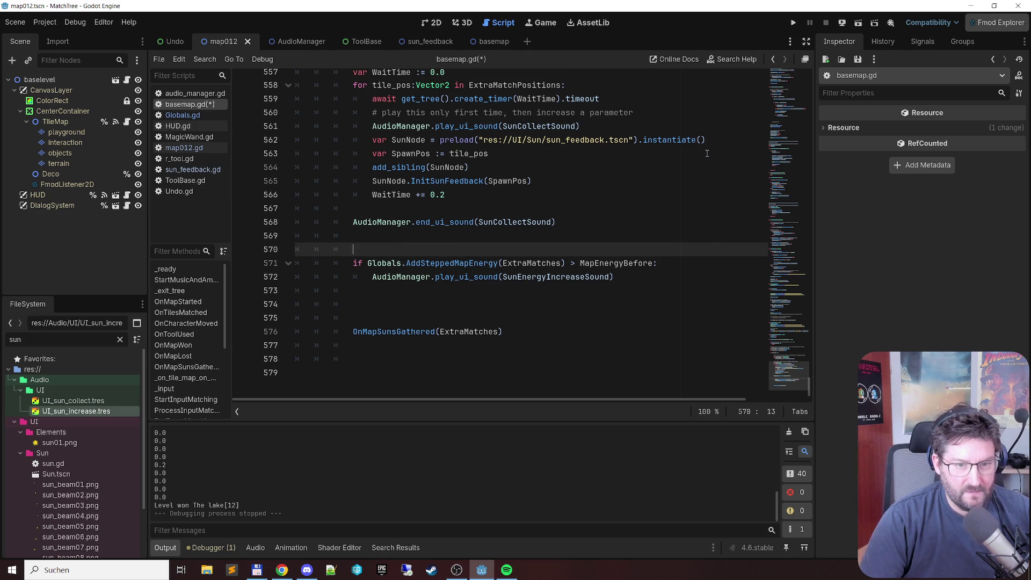
pyautogui.press('Delete')
pyautogui.press('Delete')
pyautogui.press('Delete')
pyautogui.press('Delete')
pyautogui.press('End')
pyautogui.hotkey('ctrl', 'shift', 'Left')
pyautogui.hotkey('ctrl', 'v')
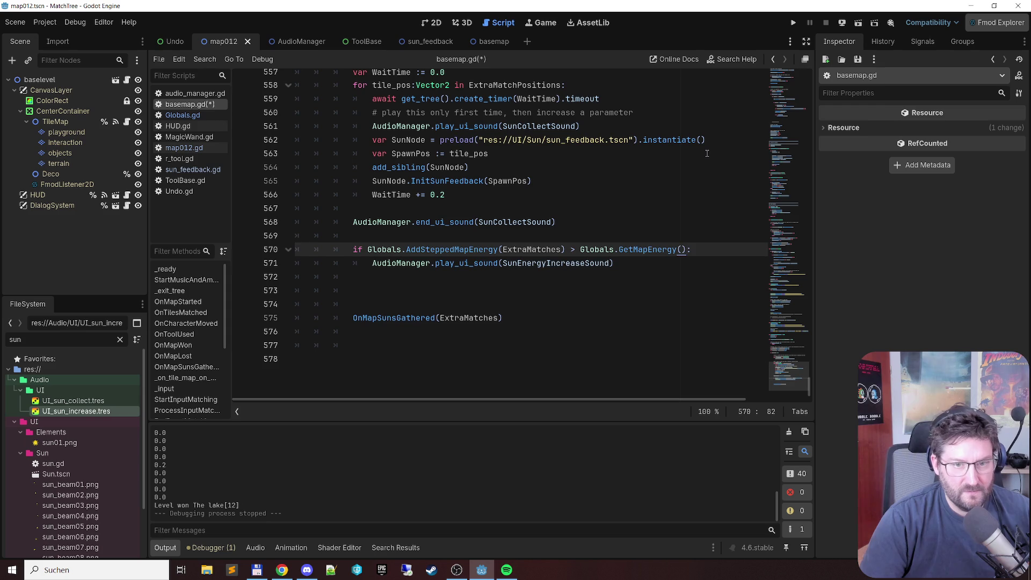
pyautogui.hotkey('ctrl', 's')
# Step: Remove the blank line after the if-block, then undo the inlining to restore MapEnergyBefore
pyautogui.press('Down')
pyautogui.press('Down')
pyautogui.press('Down')
pyautogui.press('BackSpace')
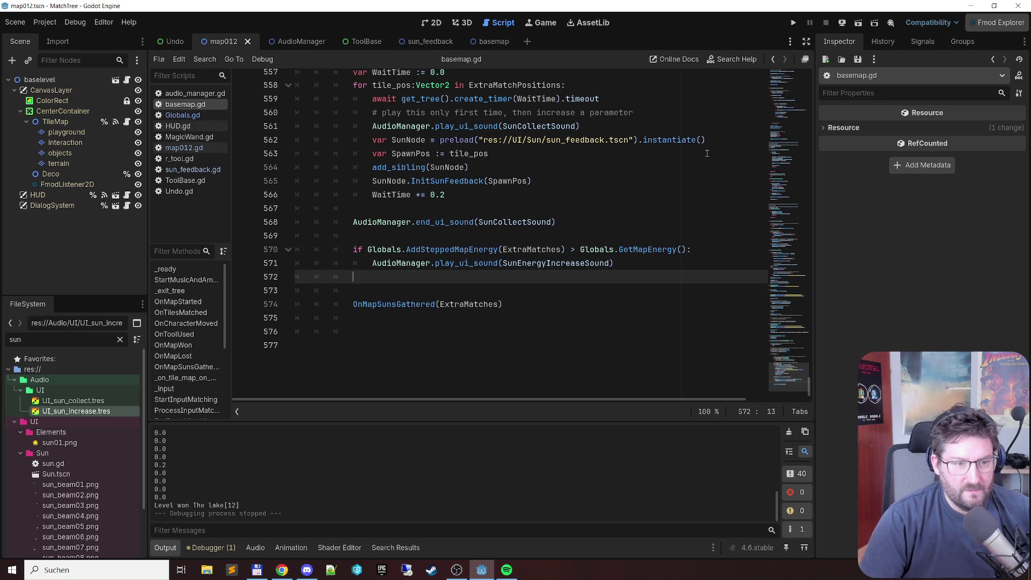
pyautogui.press('Up')
pyautogui.press('Up')
pyautogui.press('Up')
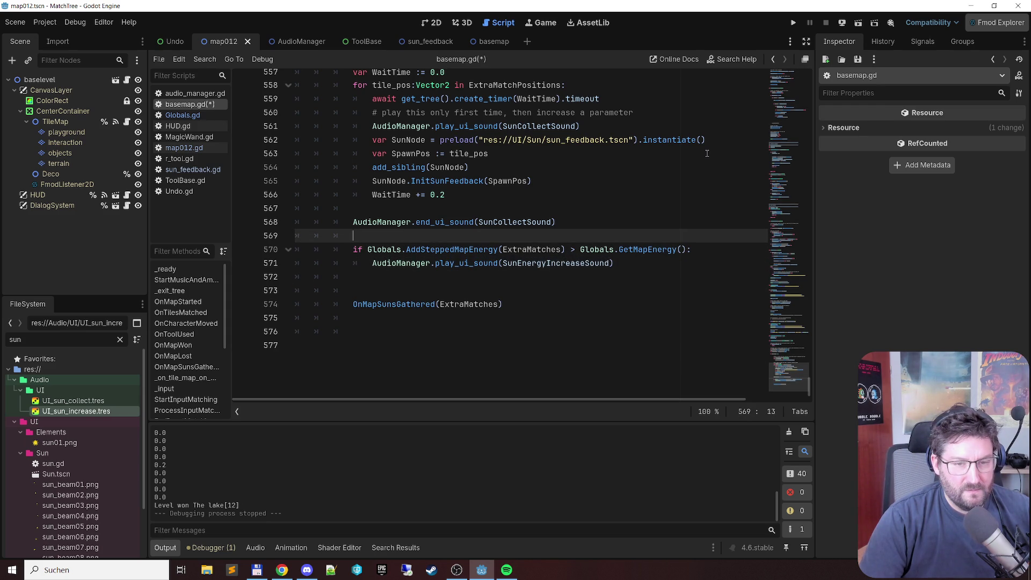
pyautogui.hotkey('ctrl', 'z')
pyautogui.hotkey('ctrl', 'z')
pyautogui.hotkey('ctrl', 'z')
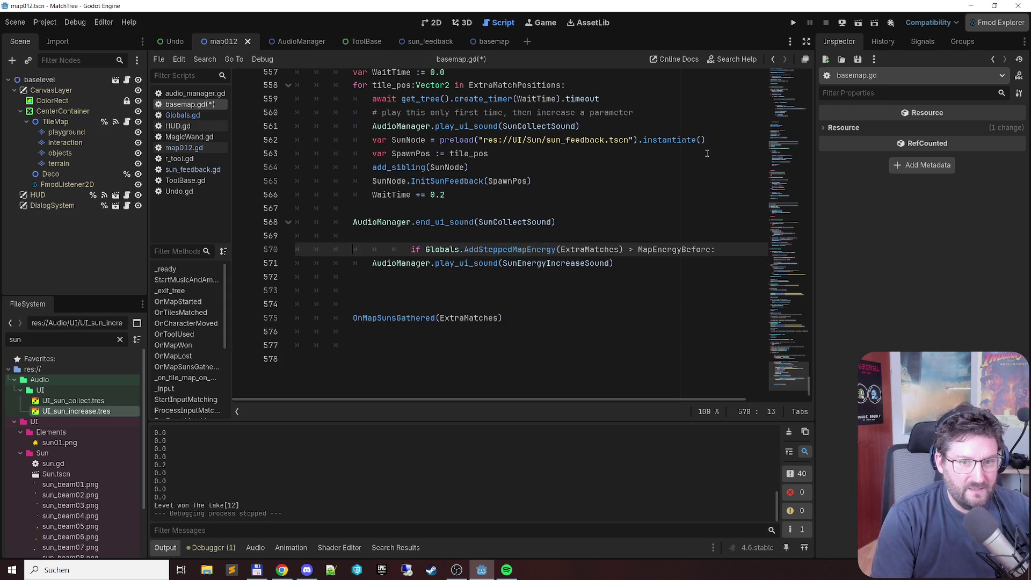
pyautogui.hotkey('ctrl', 'z')
# Step: Add the comment '# check enegery and ding and play increase sound when got new energy' above the energy check
pyautogui.hotkey('ctrl', 'shift', 'Return')
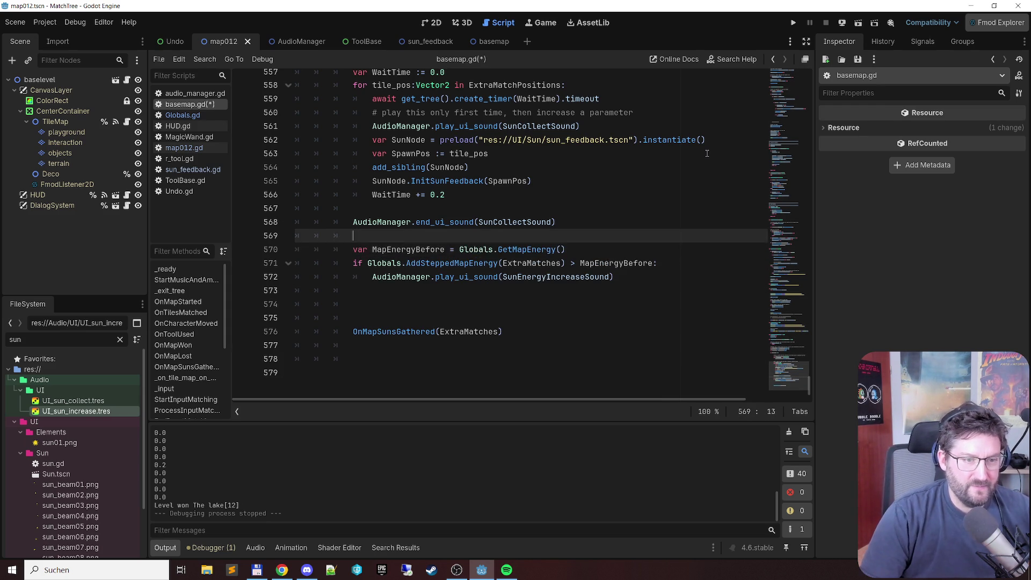
pyautogui.write('# check ')
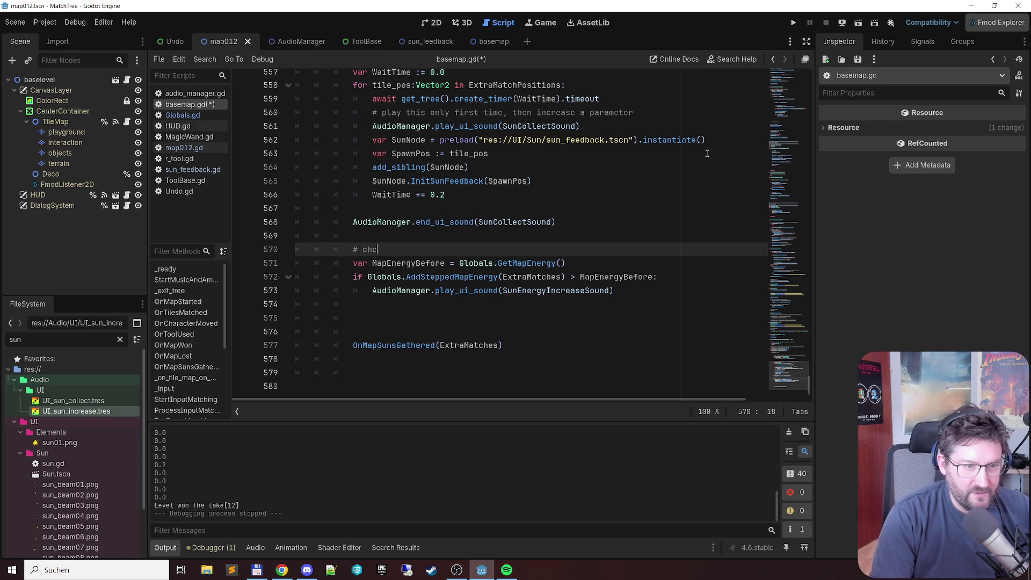
pyautogui.write('map enegery ')
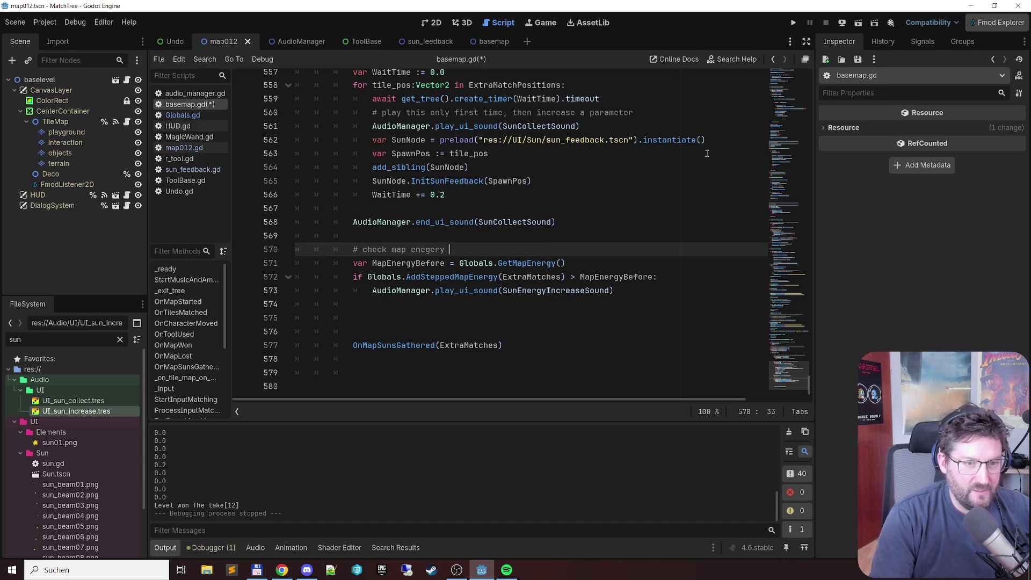
pyautogui.write('before an')
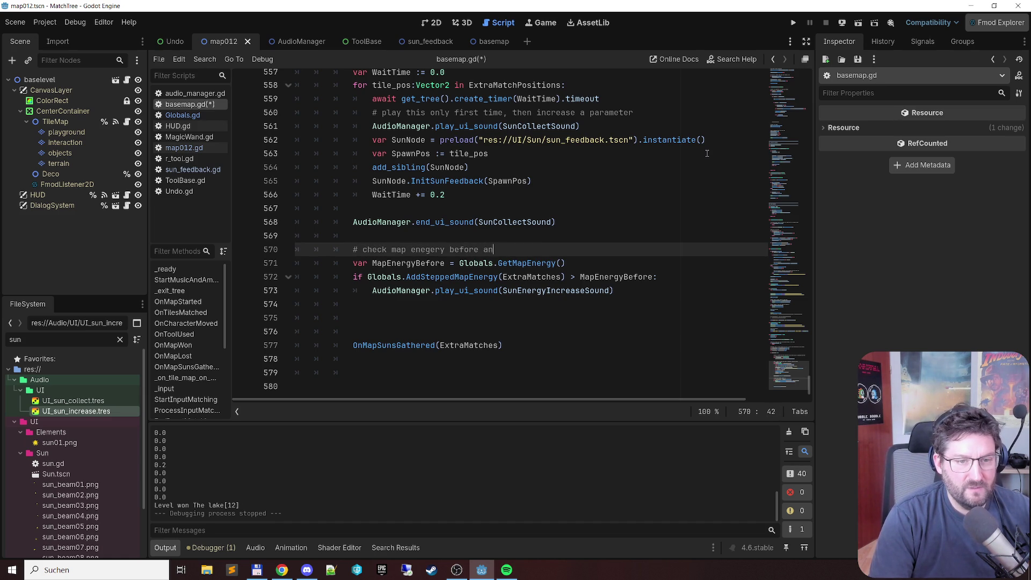
pyautogui.write('d ding and play increase sound when ')
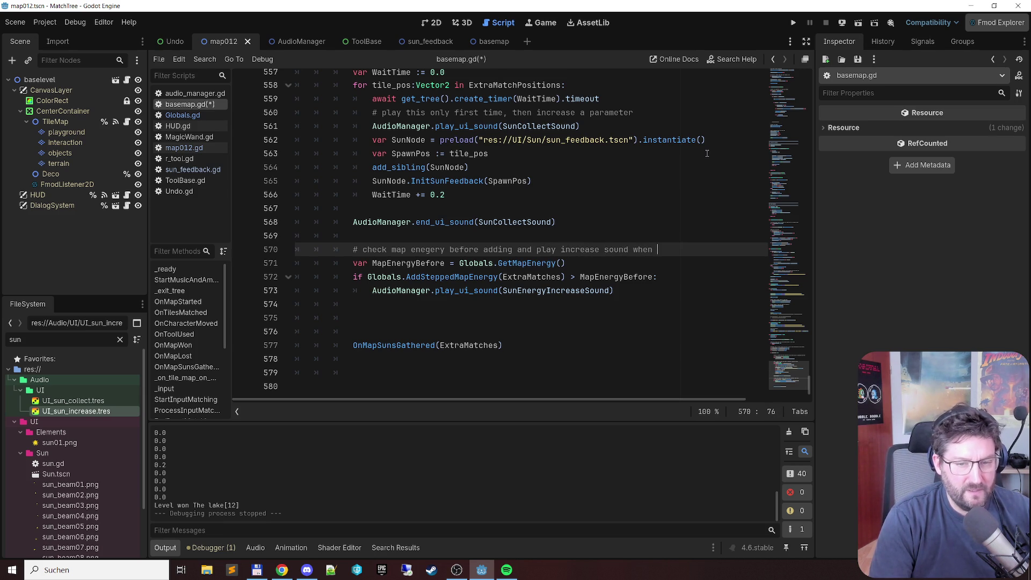
pyautogui.write('we got new')
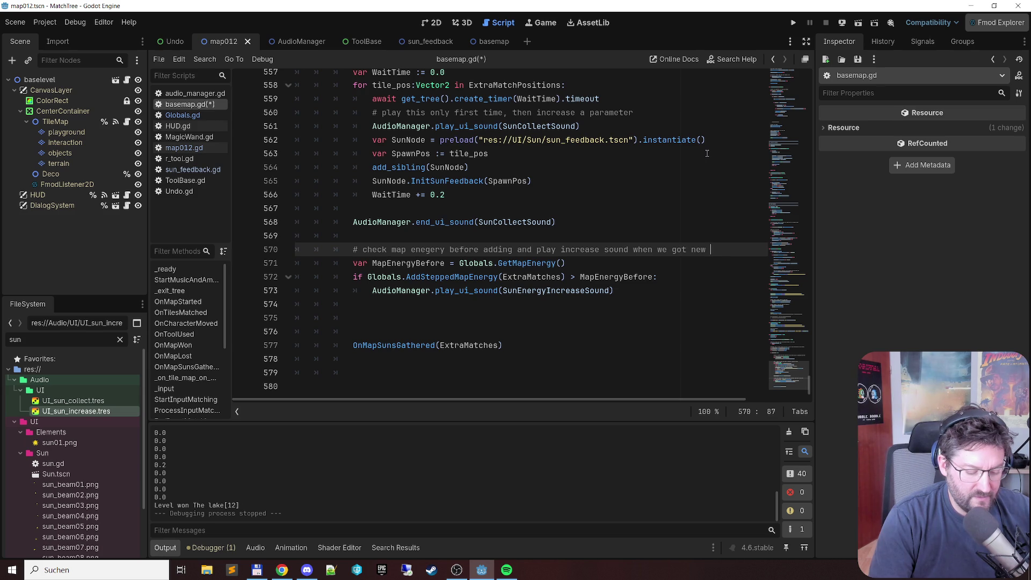
pyautogui.write(' energy')
# Step: Delete surplus blank lines, add a 'tell map script we are done to react on things' comment above OnMapSunsGathered, save, and open Globals.gd
pyautogui.press('Down')
pyautogui.press('Down')
pyautogui.press('Down')
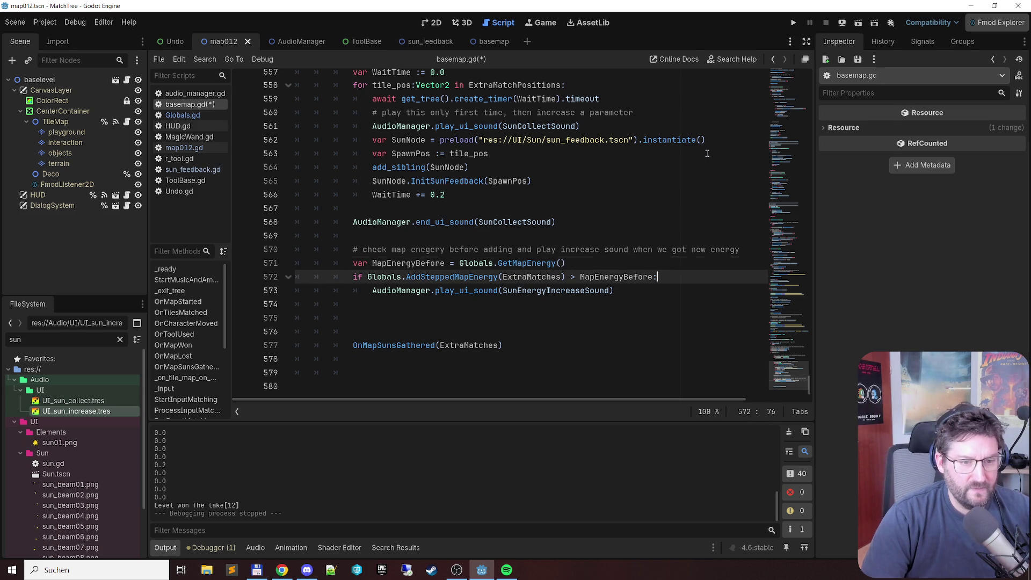
pyautogui.hotkey('shift', 'Down')
pyautogui.hotkey('shift', 'Down')
pyautogui.press('Delete')
pyautogui.press('Up')
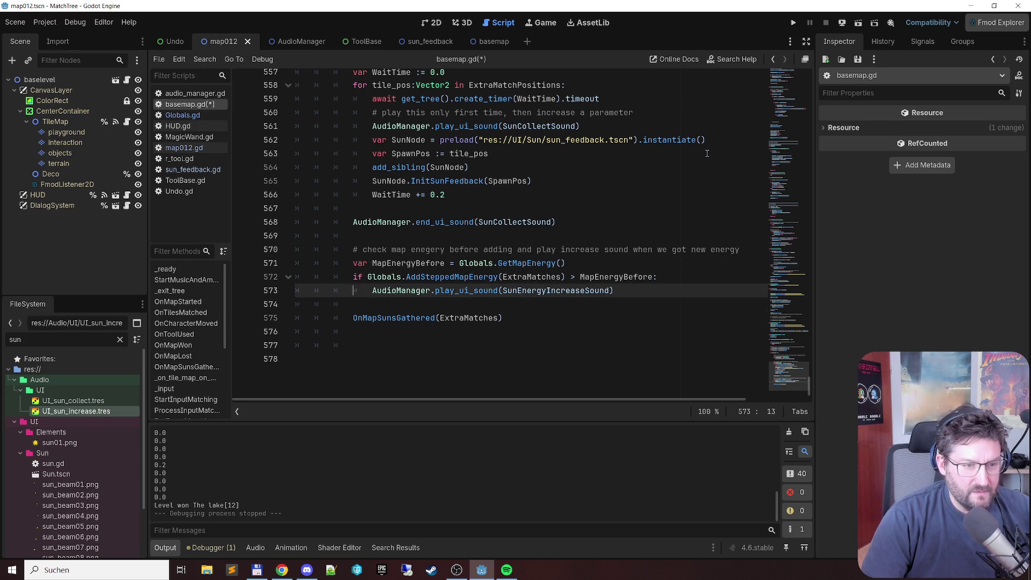
pyautogui.press('Down')
pyautogui.press('Return')
pyautogui.write('tell map script we are done to react on things')
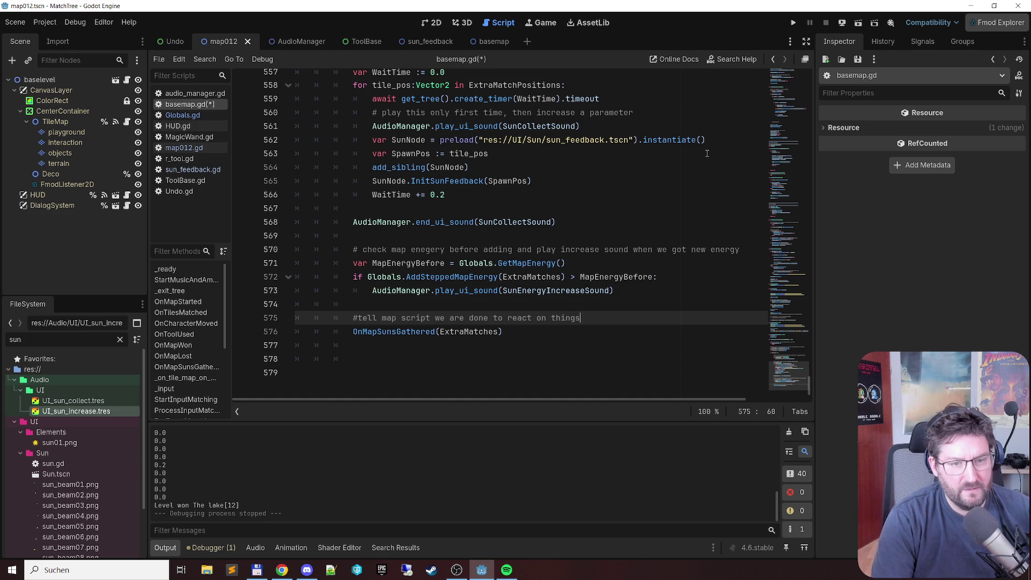
pyautogui.hotkey('ctrl', 's')
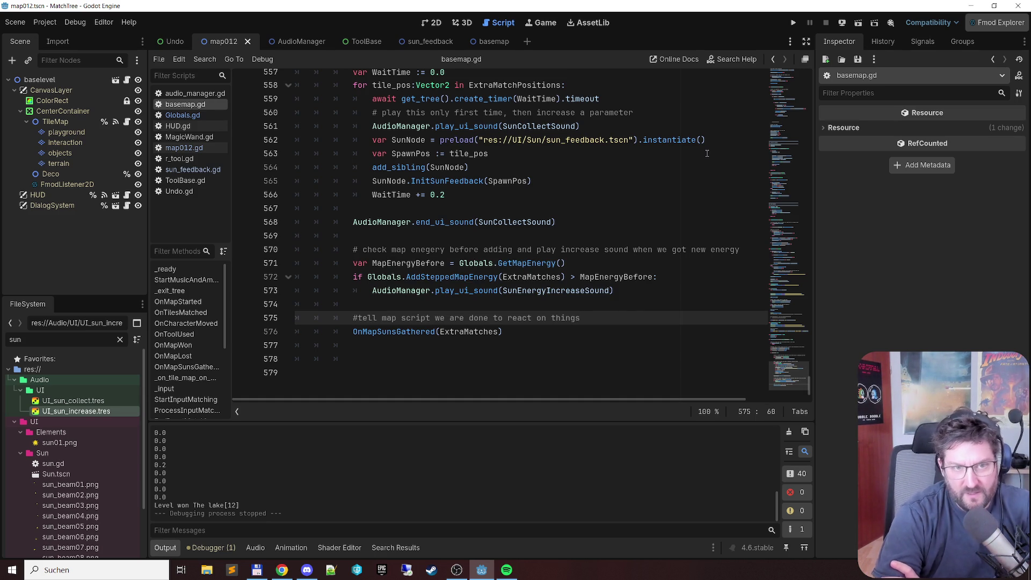
pyautogui.click(193, 117)
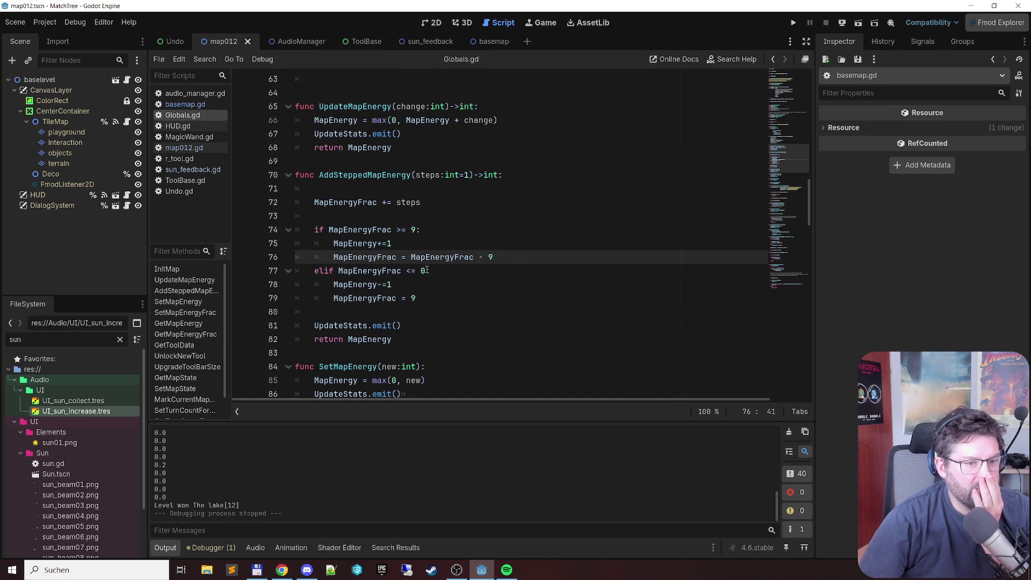
# Step: Change line 79 to max(0, MapEnergyFrac + 9) and save Globals.gd
pyautogui.doubleClick(374, 298)
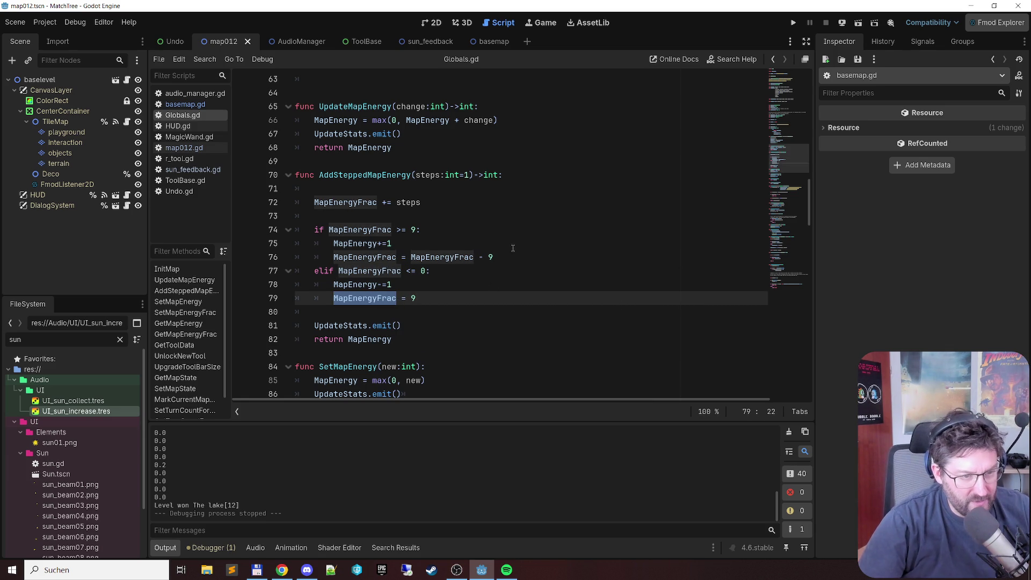
pyautogui.click(556, 298)
pyautogui.press('BackSpace')
pyautogui.write('MapEnergyFrac +')
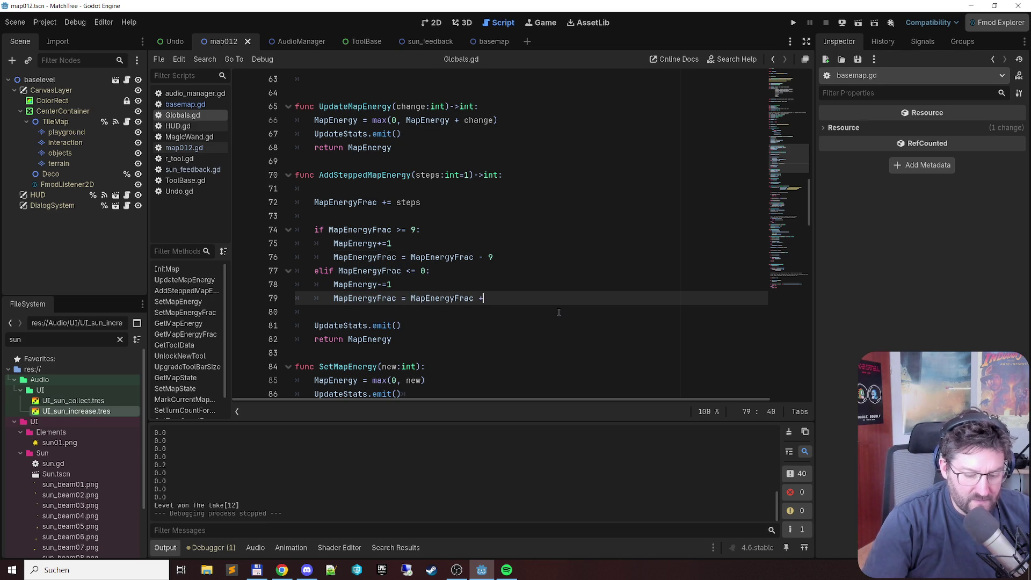
pyautogui.write(' 9')
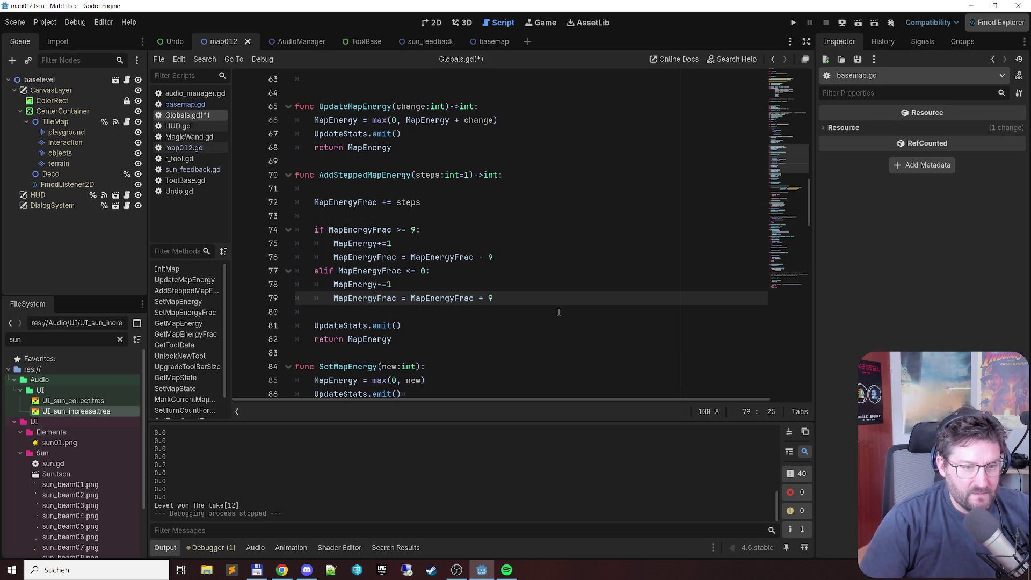
pyautogui.write('clamp')
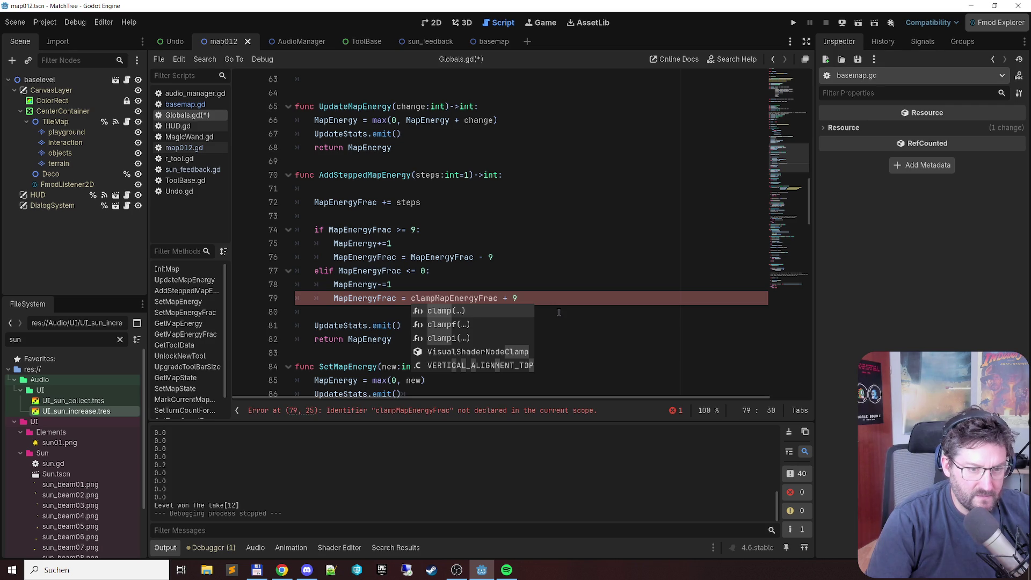
pyautogui.press('BackSpace')
pyautogui.press('BackSpace')
pyautogui.press('BackSpace')
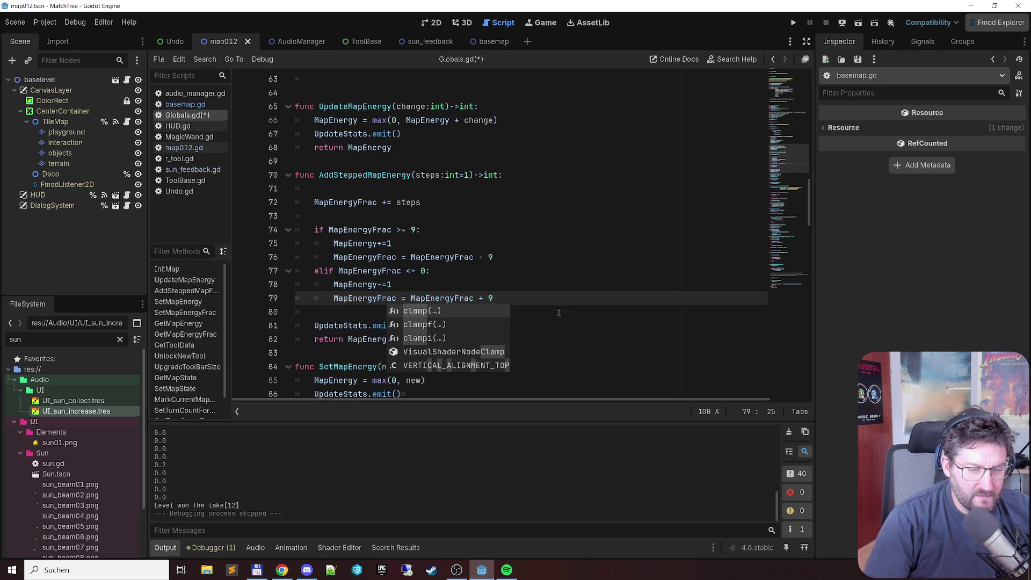
pyautogui.write('max')
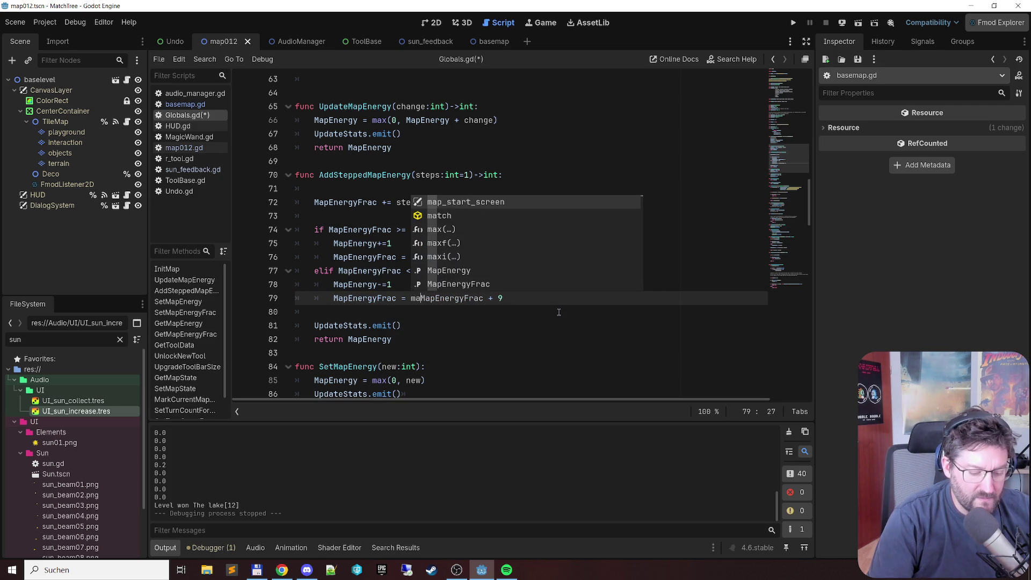
pyautogui.write('(')
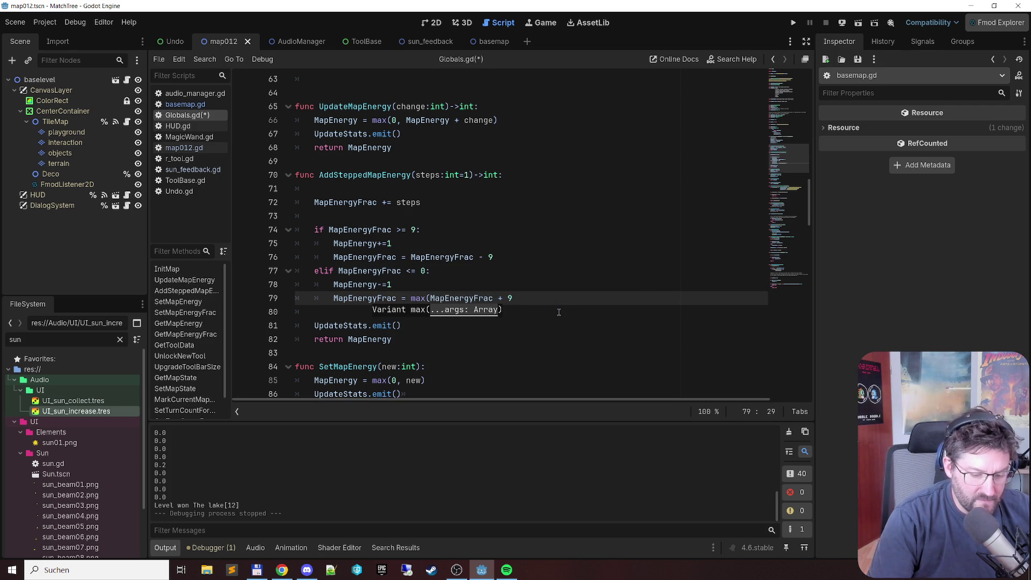
pyautogui.write('0,')
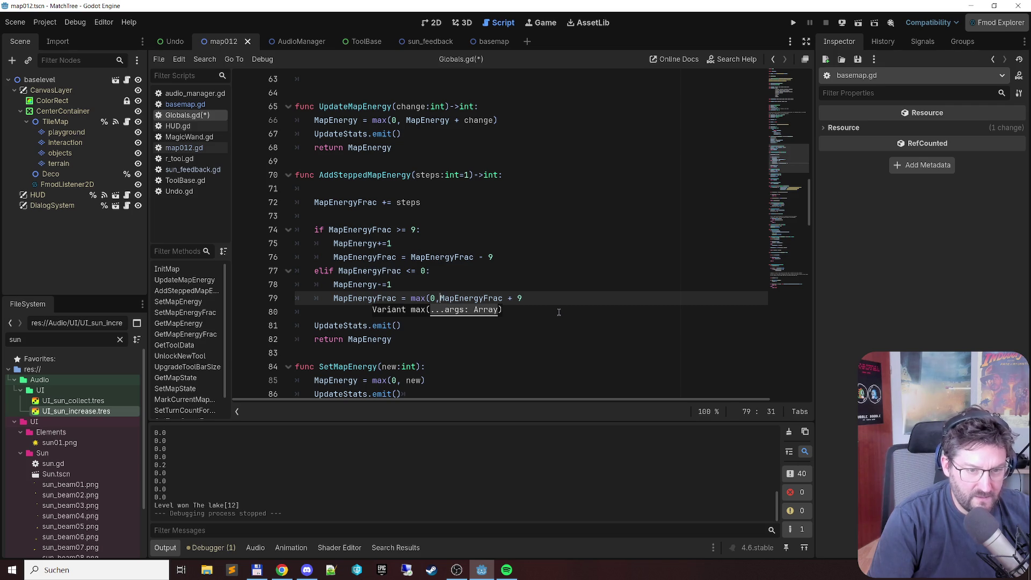
pyautogui.press('End')
pyautogui.hotkey('ctrl', 's')
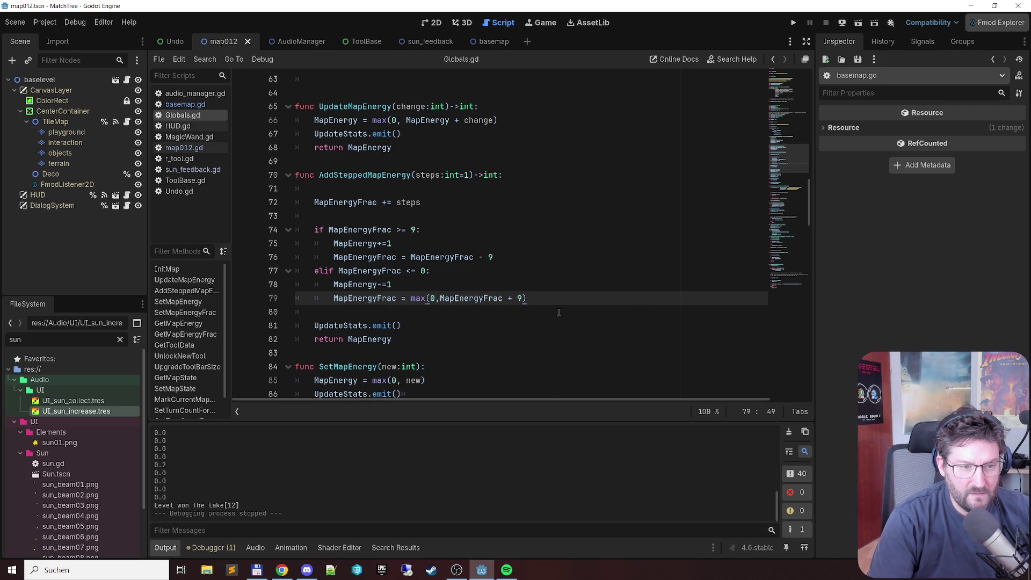
# Step: Rewrite line 78 as MapEnergy = max(0, MapEnergy - 1) and save
pyautogui.press('Up')
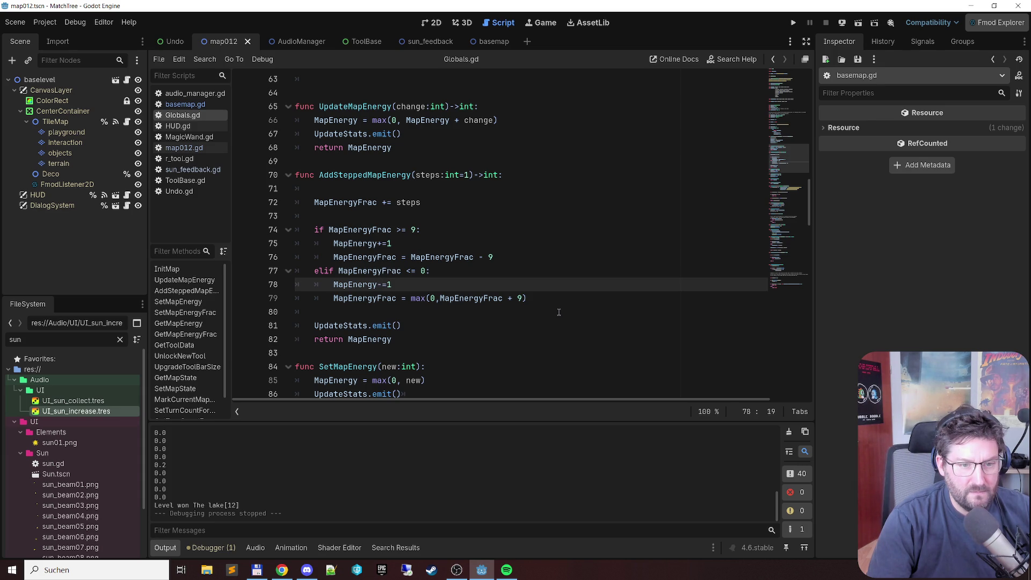
pyautogui.press('BackSpace')
pyautogui.write('=')
pyautogui.write(' max')
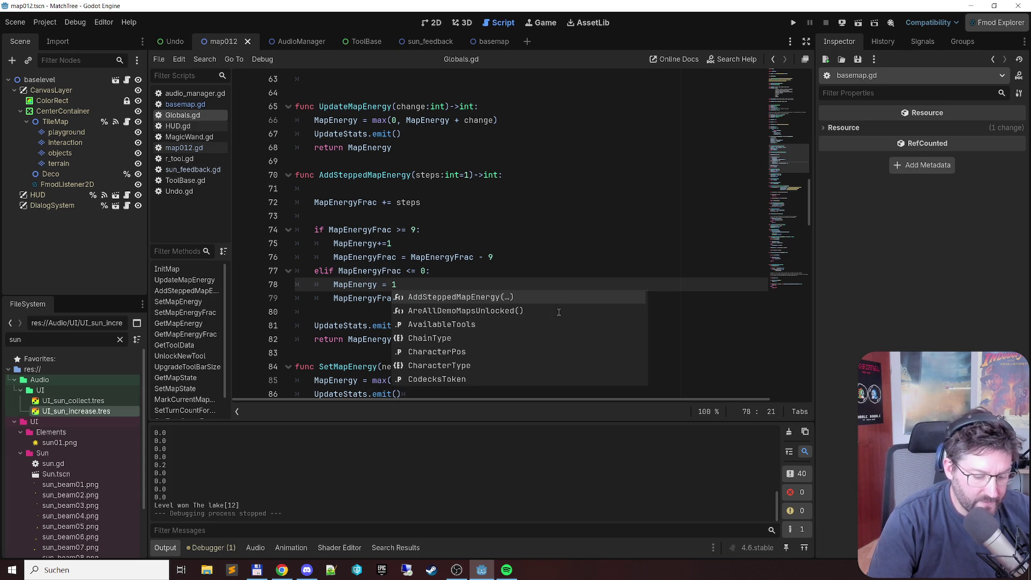
pyautogui.write('(0,')
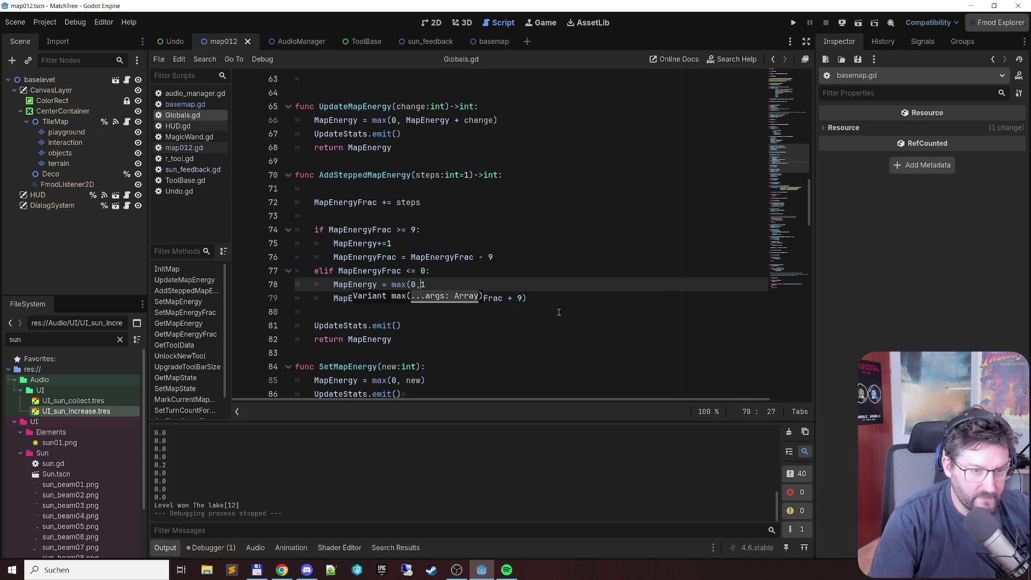
pyautogui.write('M')
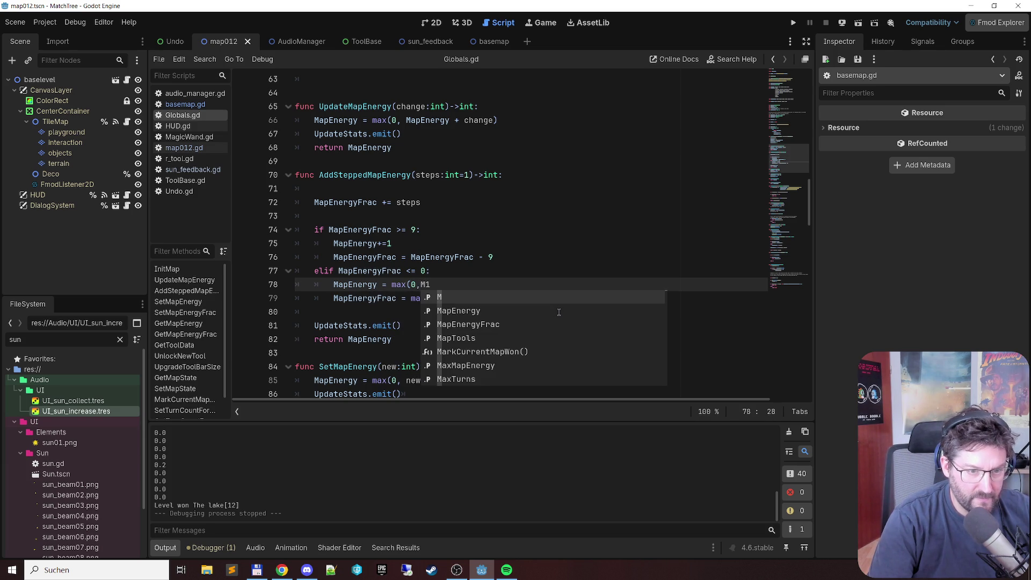
pyautogui.press('Up')
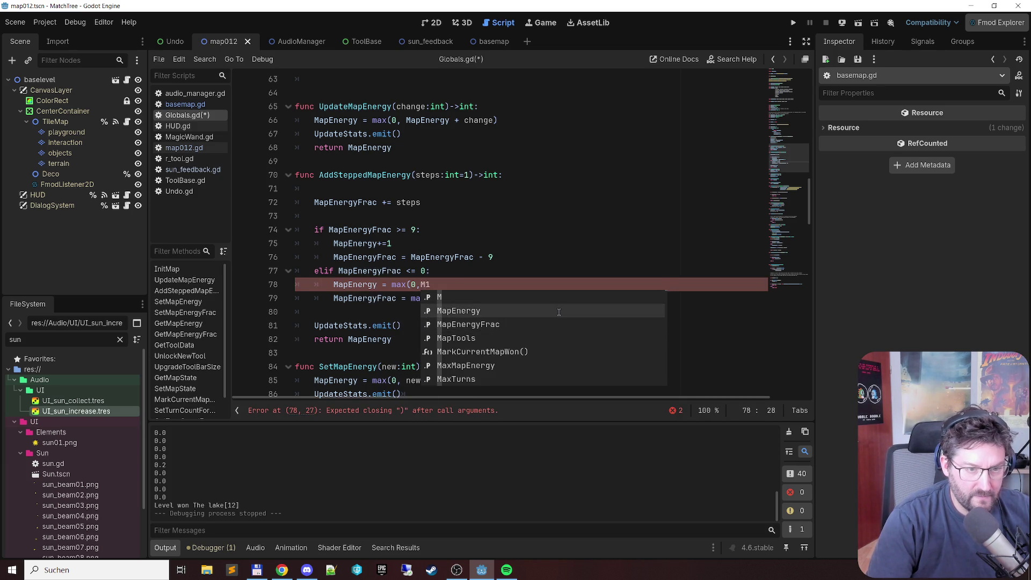
pyautogui.press('Tab')
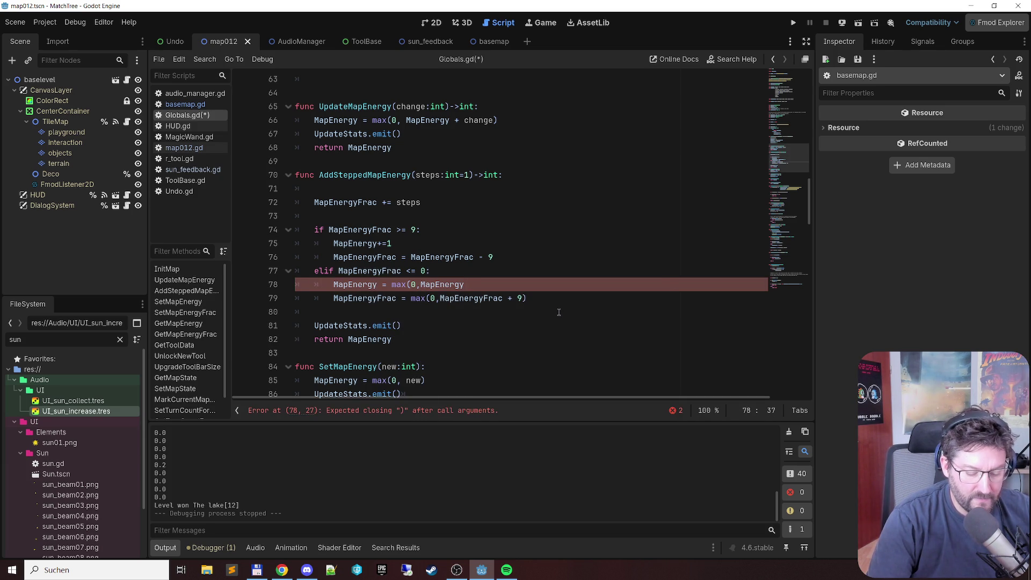
pyautogui.write('-1)')
pyautogui.press('Left')
pyautogui.press('Left')
pyautogui.press('Right')
pyautogui.press('Down')
pyautogui.hotkey('ctrl', 's')
# Step: Add spaces after '0,' in both max calls and run the game with F5
pyautogui.press('Up')
pyautogui.press('Left')
pyautogui.press('Down')
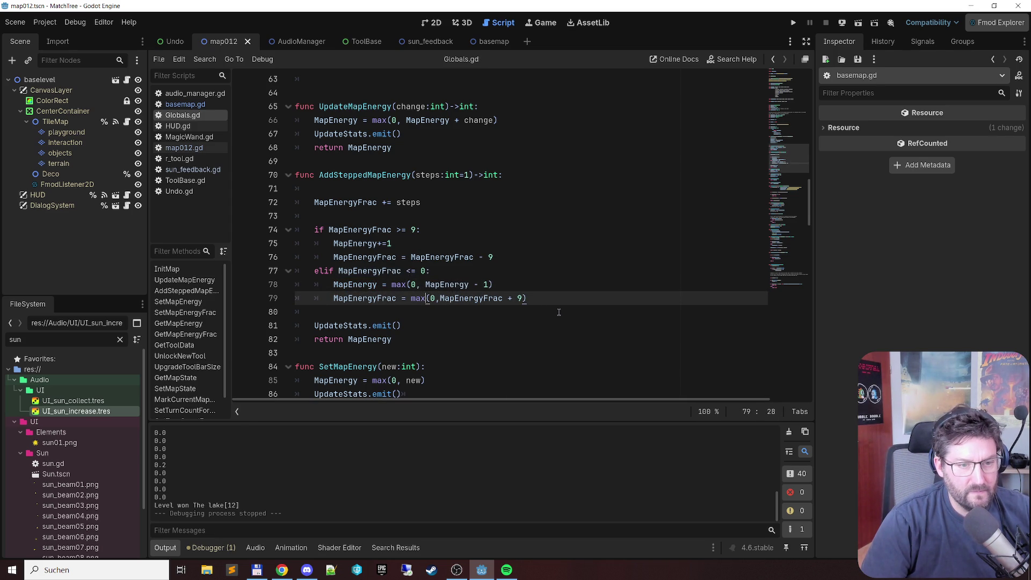
pyautogui.press('Right')
pyautogui.press('Right')
pyautogui.press('Right')
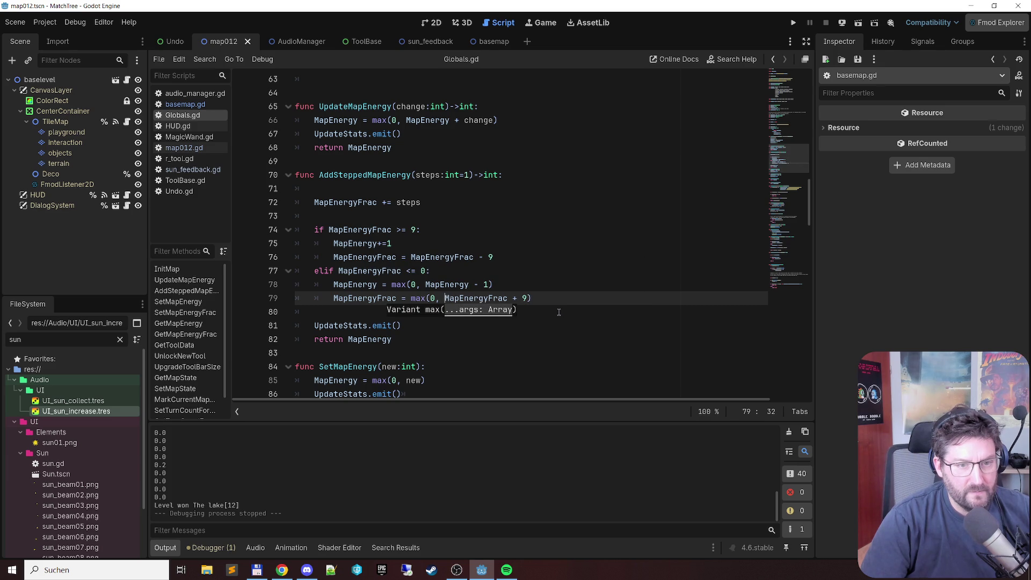
pyautogui.press('Up')
pyautogui.press('Up')
pyautogui.press('Up')
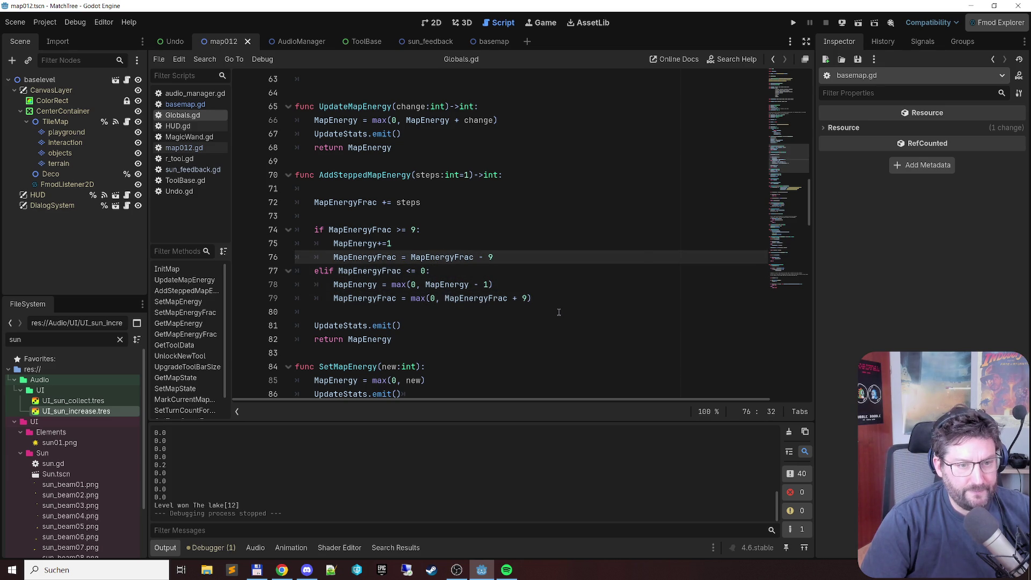
pyautogui.press('F5')
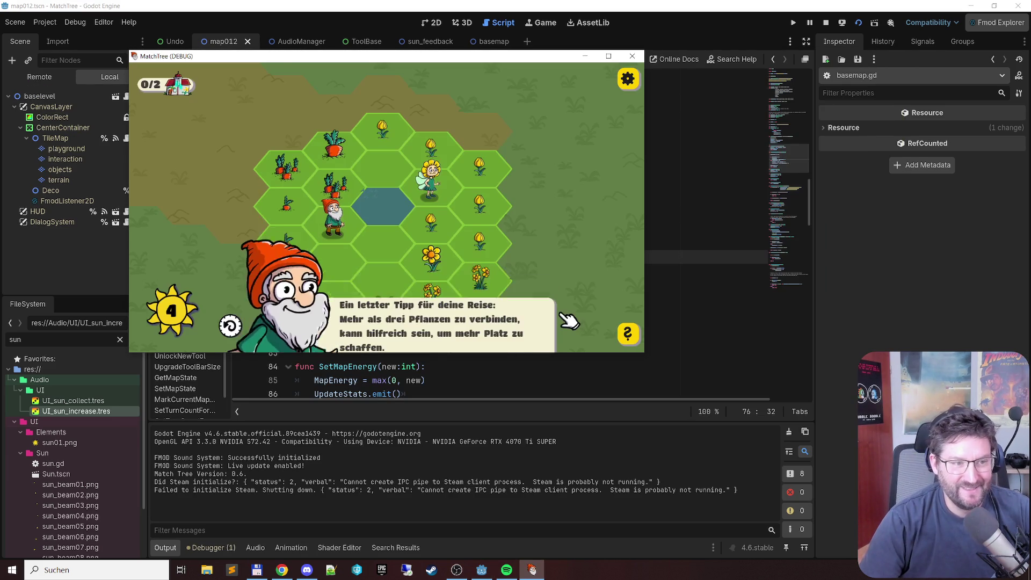
# Step: Dismiss the gnome's tutorial tip, close the game, and return to line 68 of Globals.gd
pyautogui.click(529, 337)
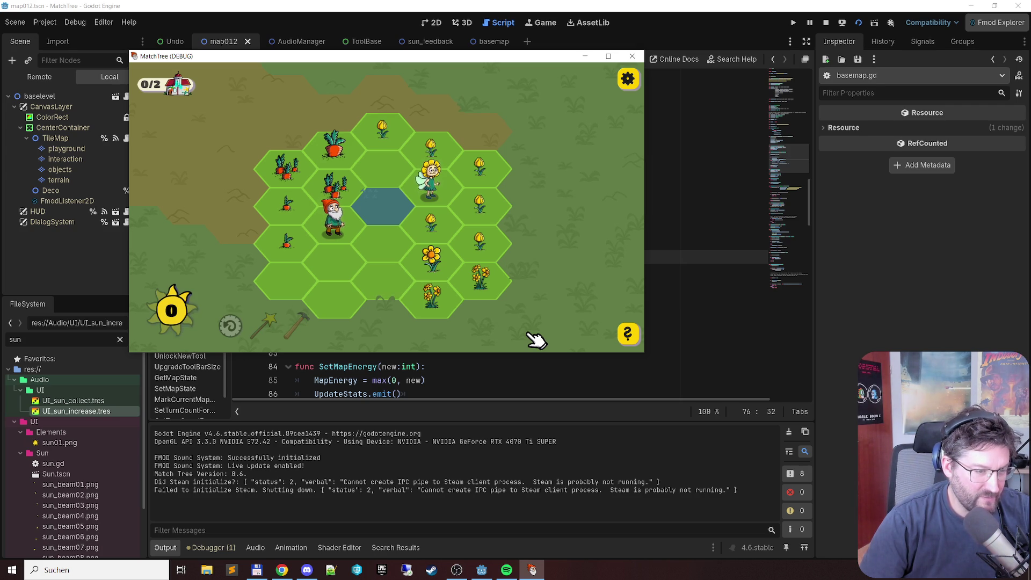
pyautogui.click(633, 56)
pyautogui.click(618, 145)
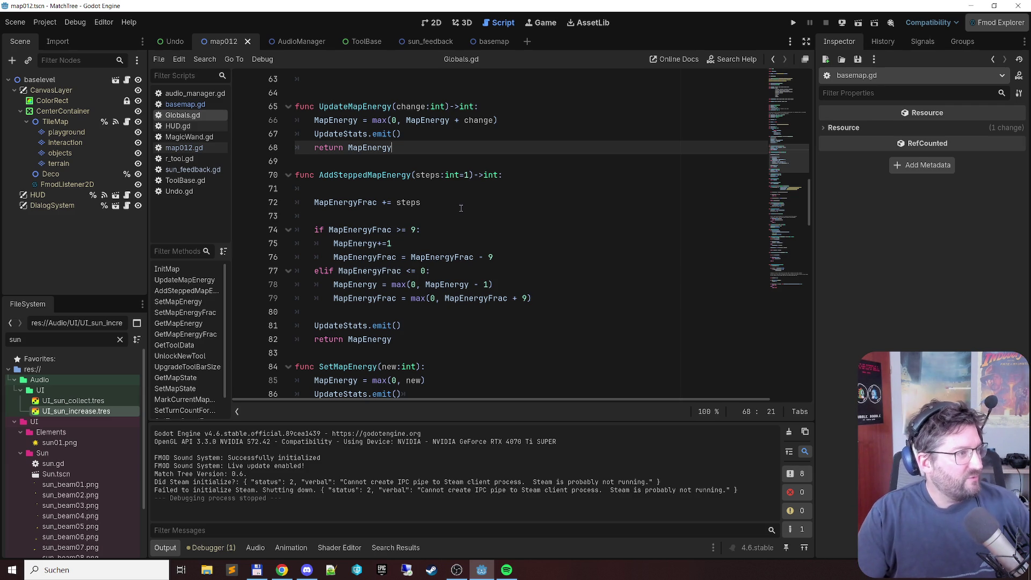
pyautogui.hotkey('alt', 'Tab')
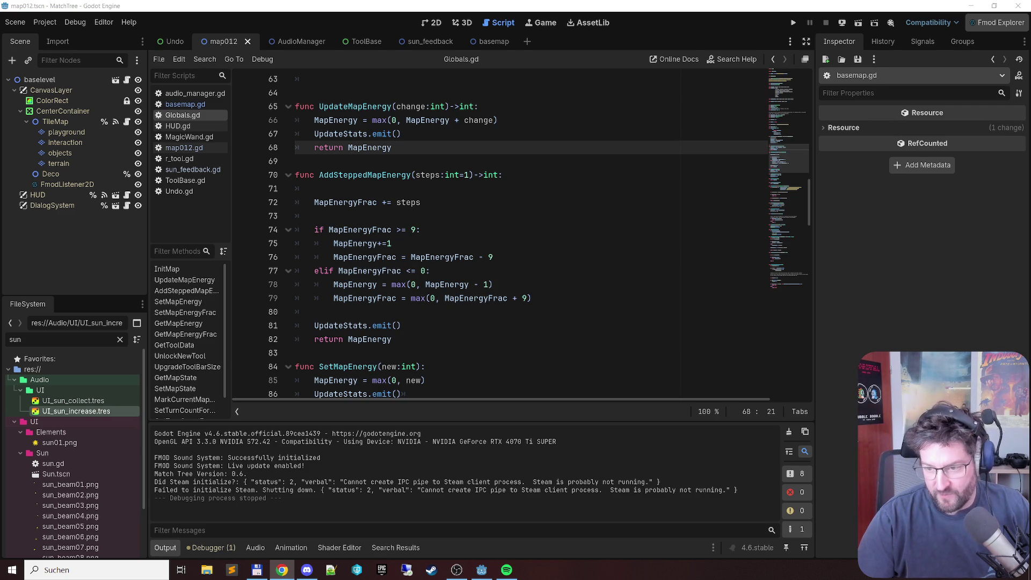
pyautogui.hotkey('alt', 'Tab')
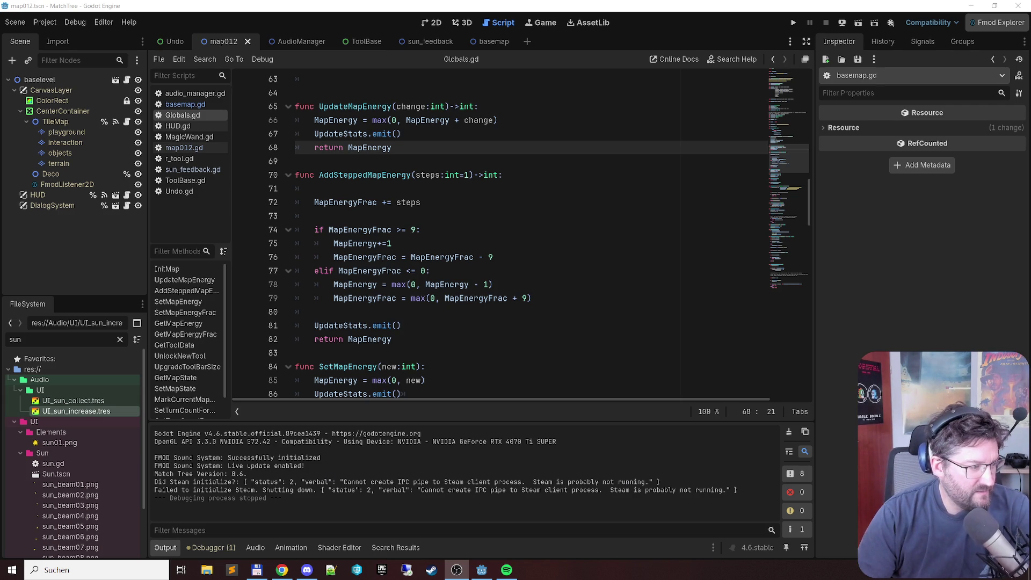
pyautogui.hotkey('alt', 'Tab')
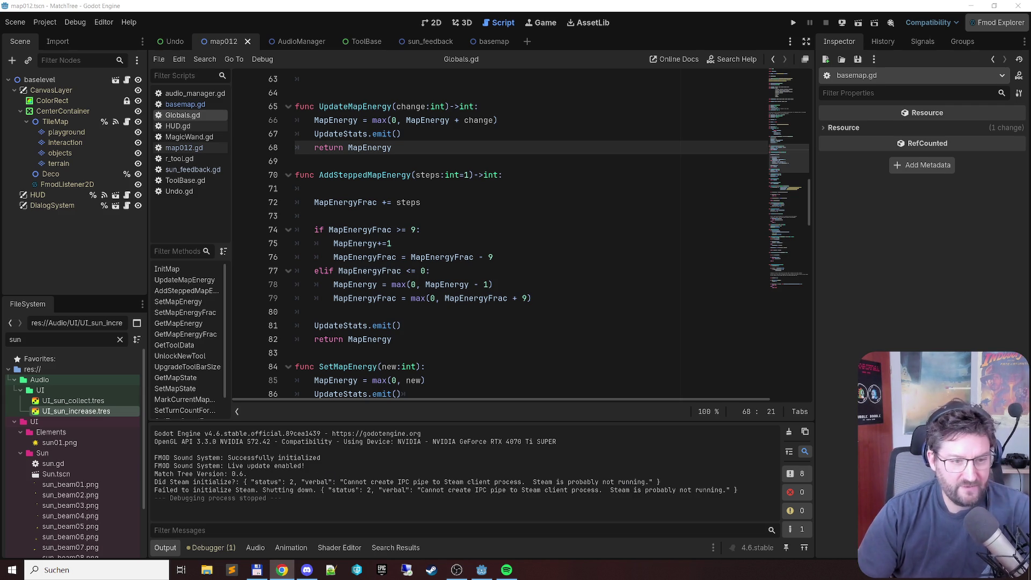